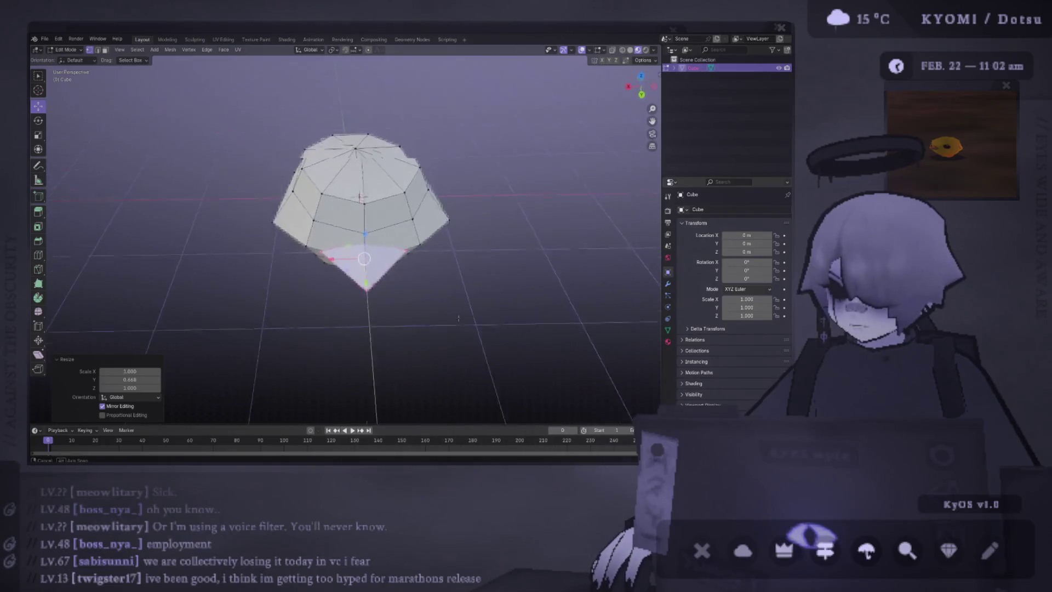
# - Widen the gem body along global X, then nudge the selection slightly along Y
pyautogui.press('s')
pyautogui.press('x')
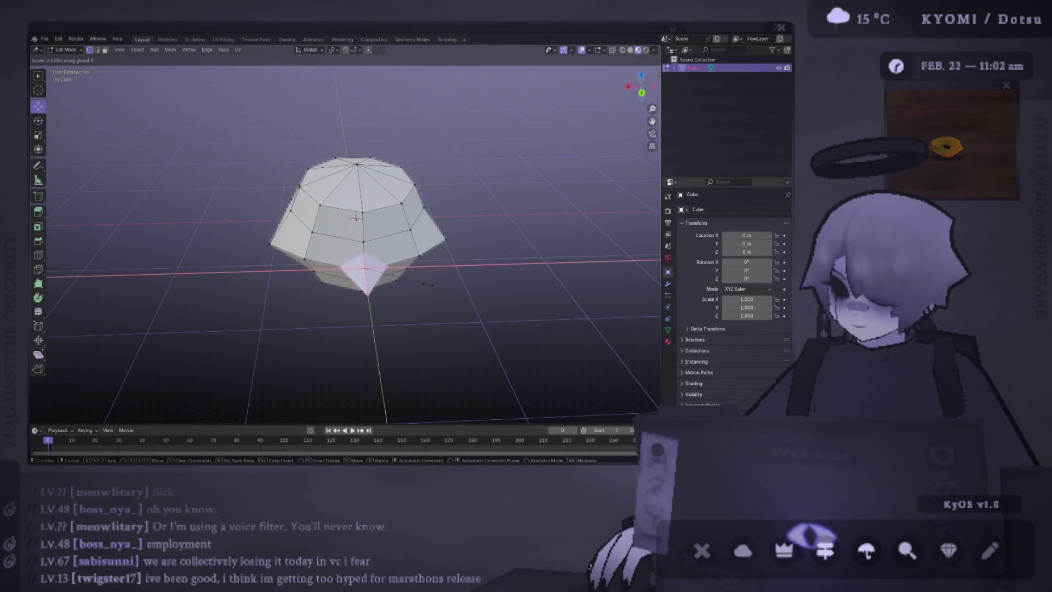
pyautogui.click(385, 271)
pyautogui.moveTo(385, 272)
pyautogui.mouseDown(button='middle')
pyautogui.moveTo(376, 298)
pyautogui.moveTo(352, 301)
pyautogui.mouseUp(button='middle')
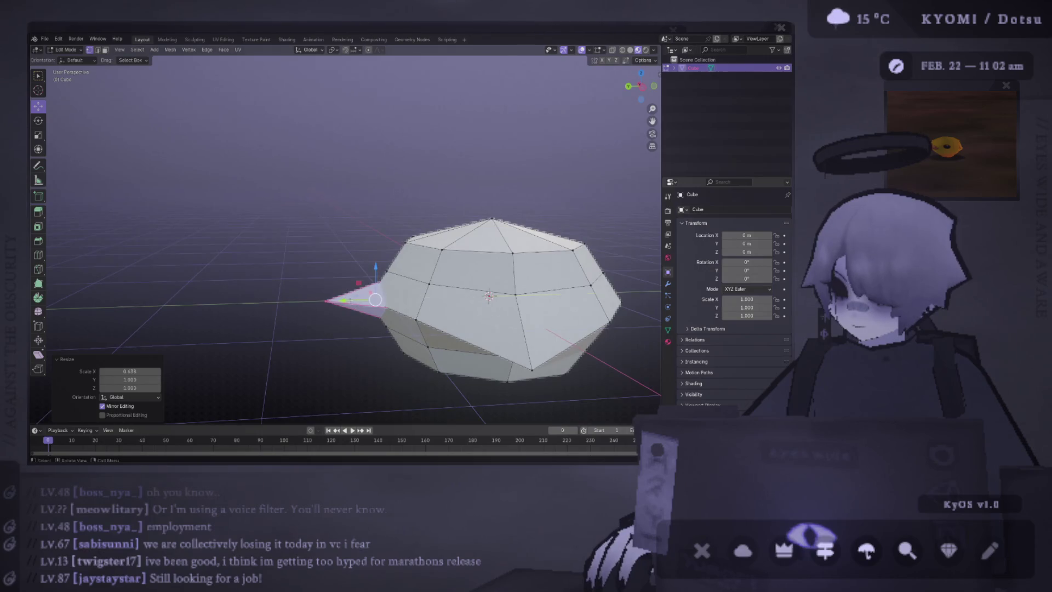
pyautogui.moveTo(351, 301); pyautogui.dragTo(350, 301)
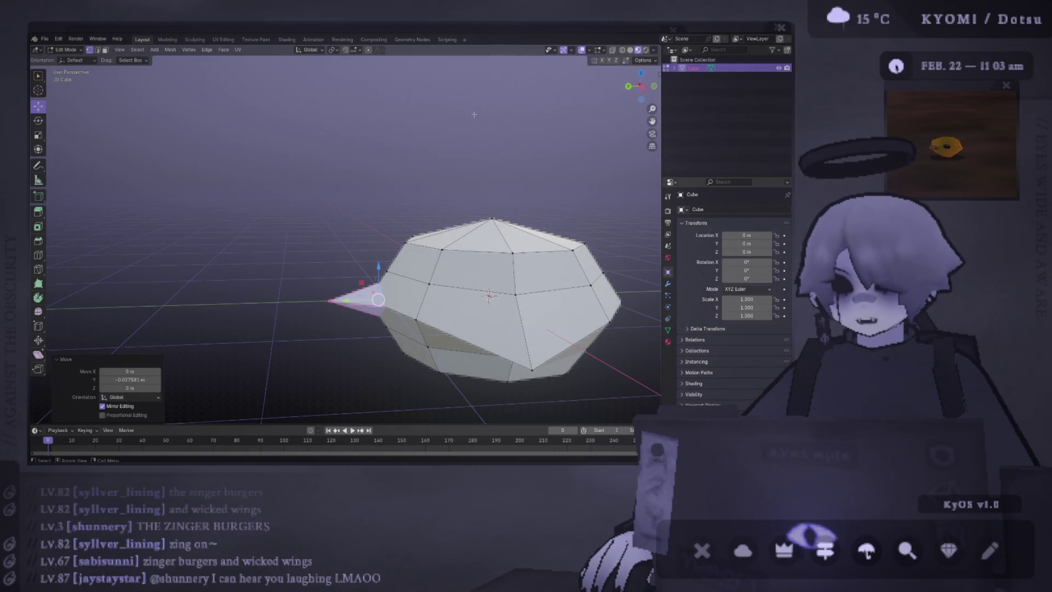
pyautogui.moveTo(377, 300)
pyautogui.mouseDown(button='middle')
pyautogui.moveTo(516, 260)
pyautogui.moveTo(493, 205)
pyautogui.moveTo(510, 216)
pyautogui.moveTo(406, 229)
pyautogui.mouseUp(button='middle')
# - Select all linked geometry, flip its normals, and move to the UV Editing workspace in face select
pyautogui.press('Tab')
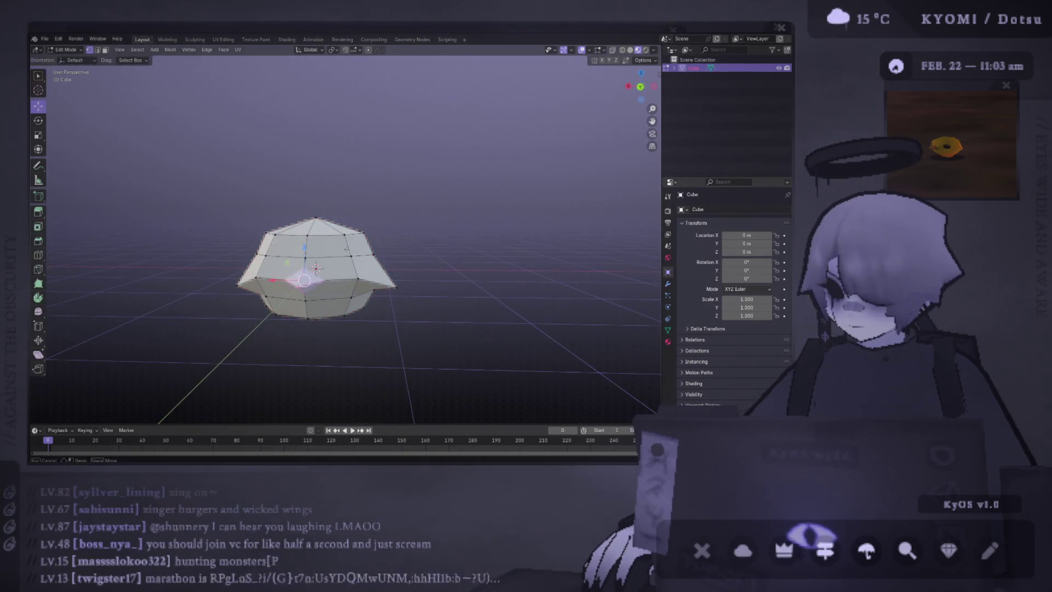
pyautogui.press('Tab')
pyautogui.hotkey('ctrl', 'l')
pyautogui.rightClick(347, 244)
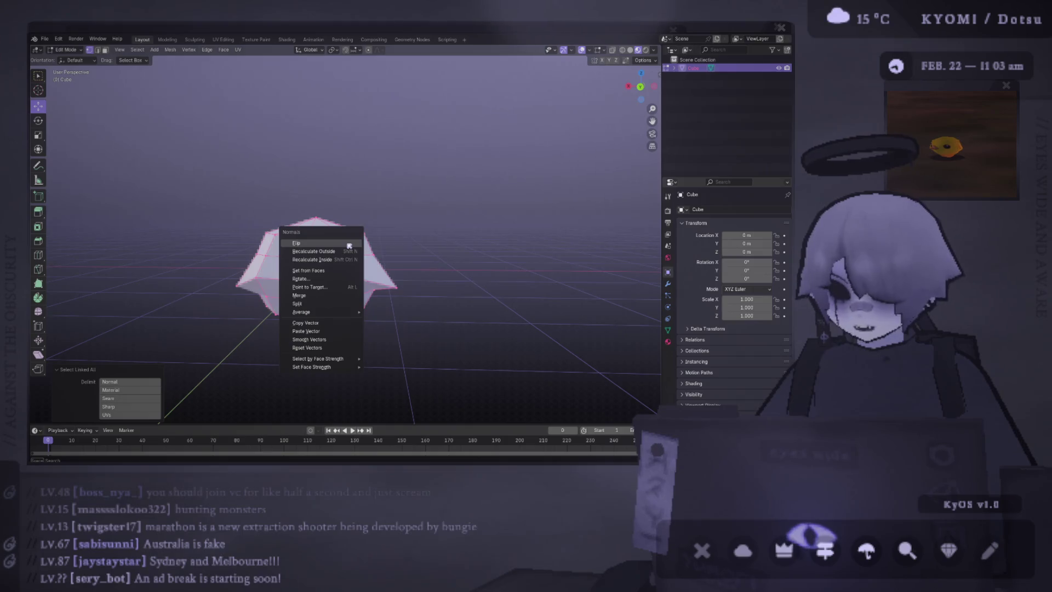
pyautogui.click(343, 311)
pyautogui.moveTo(343, 311); pyautogui.dragTo(346, 189, button='middle')
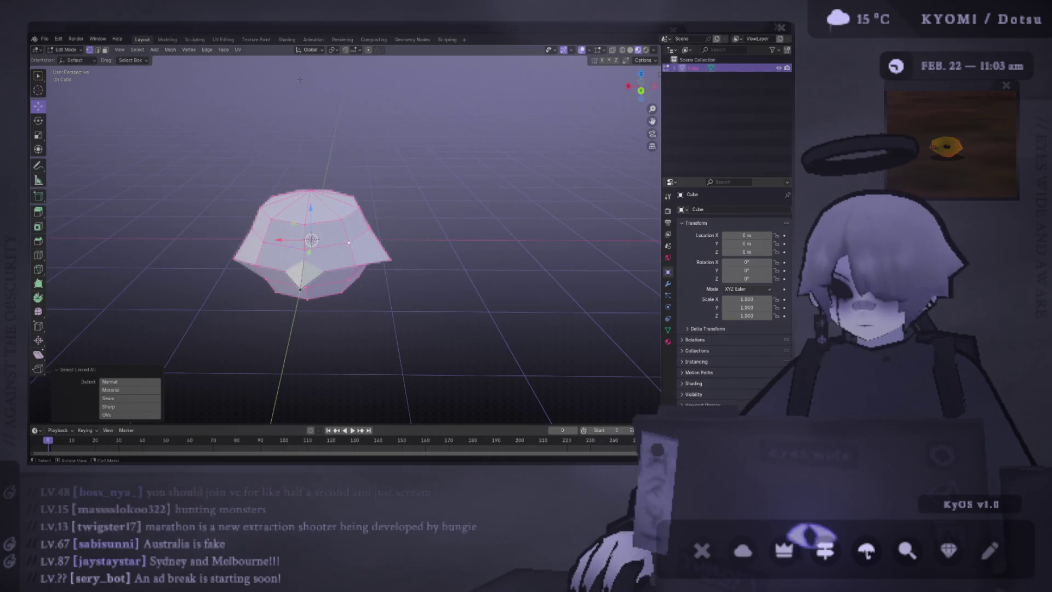
pyautogui.click(222, 39)
pyautogui.press('KP_Decimal')
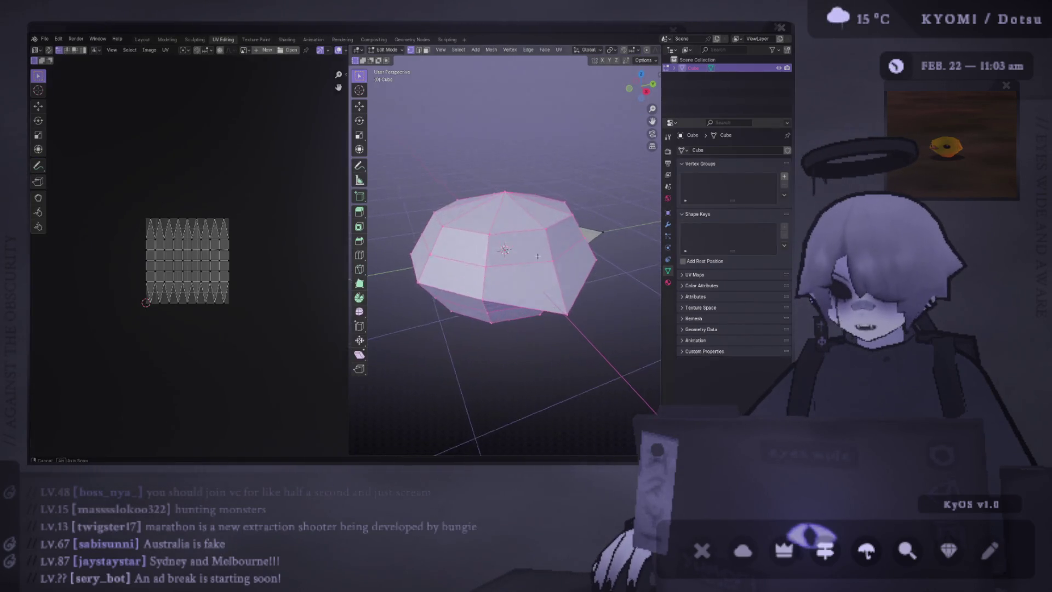
pyautogui.press('3')
pyautogui.click(510, 247)
pyautogui.keyDown('shift'); pyautogui.click(562, 296); pyautogui.keyUp('shift')
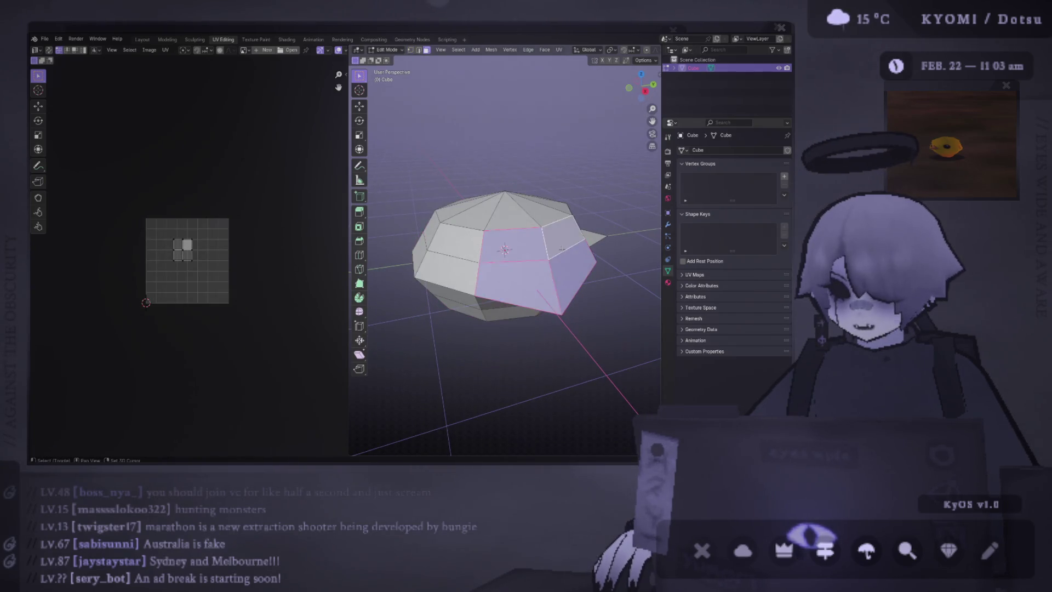
pyautogui.moveTo(562, 295); pyautogui.dragTo(493, 246, button='middle')
pyautogui.keyDown('shift'); pyautogui.click(471, 259); pyautogui.keyUp('shift')
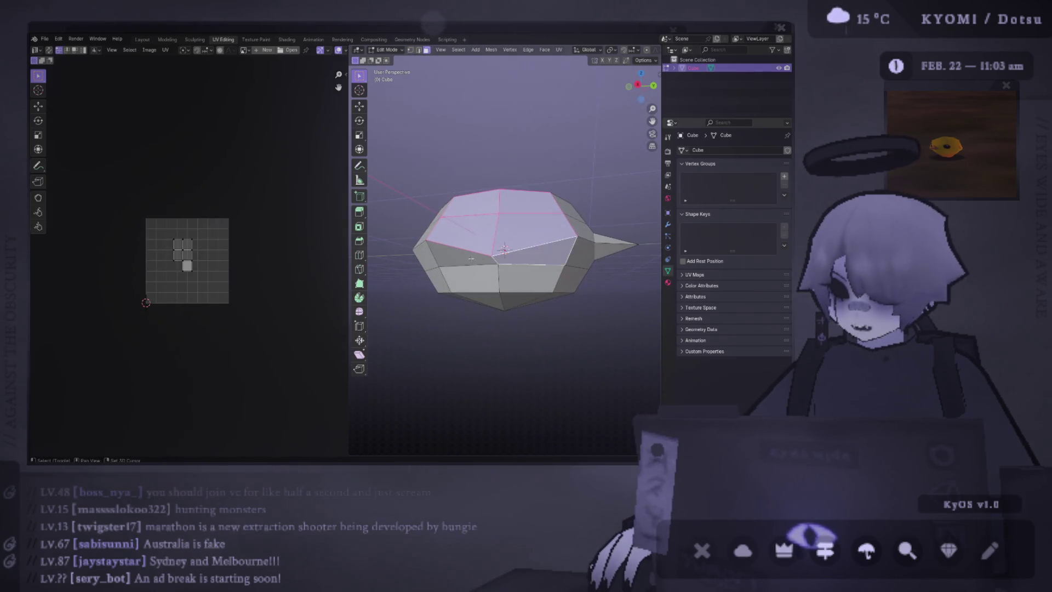
pyautogui.keyDown('shift'); pyautogui.click(526, 277); pyautogui.keyUp('shift')
pyautogui.keyDown('shift'); pyautogui.click(526, 300); pyautogui.keyUp('shift')
pyautogui.moveTo(526, 300)
pyautogui.mouseDown(button='middle')
pyautogui.moveTo(502, 222)
pyautogui.moveTo(505, 250)
pyautogui.mouseUp(button='middle')
pyautogui.keyDown('shift'); pyautogui.click(505, 249); pyautogui.keyUp('shift')
pyautogui.press('a')
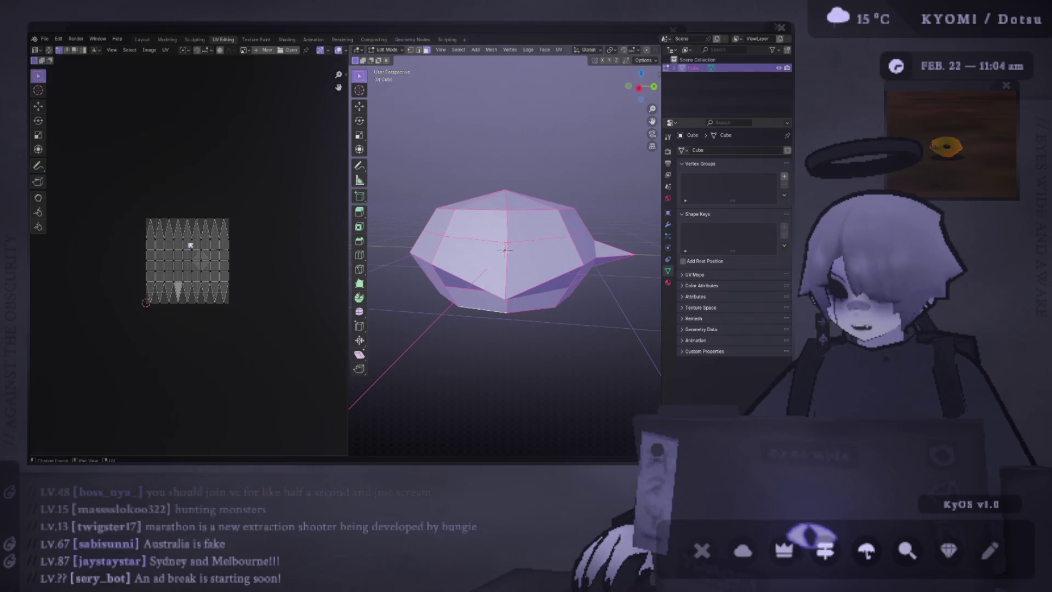
pyautogui.moveTo(190, 209); pyautogui.dragTo(189, 226)
pyautogui.moveTo(493, 247)
pyautogui.mouseDown(button='middle')
pyautogui.moveTo(447, 252)
pyautogui.moveTo(493, 239)
pyautogui.mouseUp(button='middle')
pyautogui.press('Tab')
pyautogui.press('Tab')
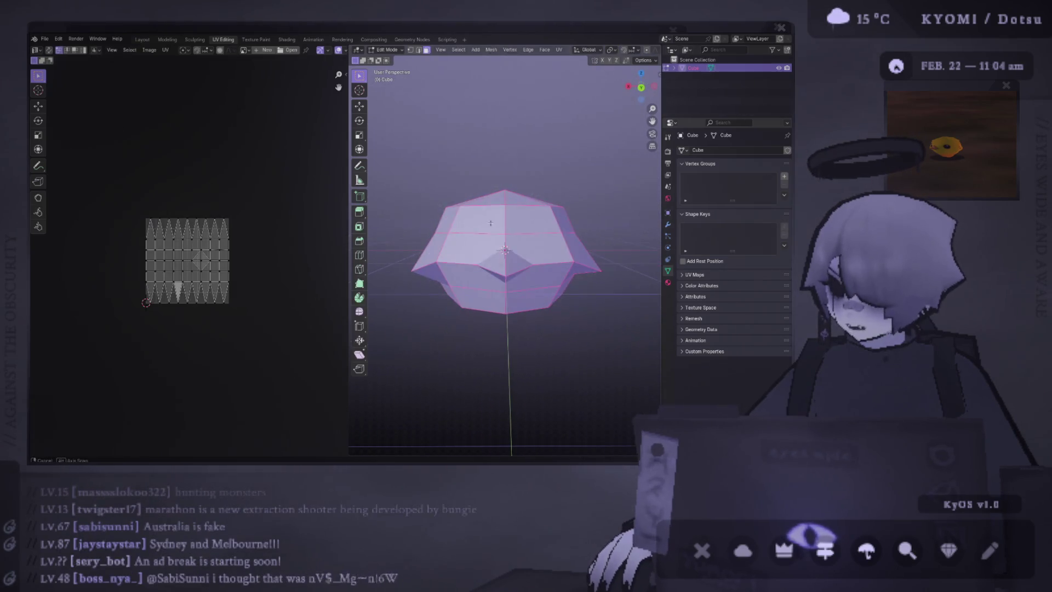
pyautogui.click(485, 222)
pyautogui.keyDown('shift'); pyautogui.click(528, 221); pyautogui.keyUp('shift')
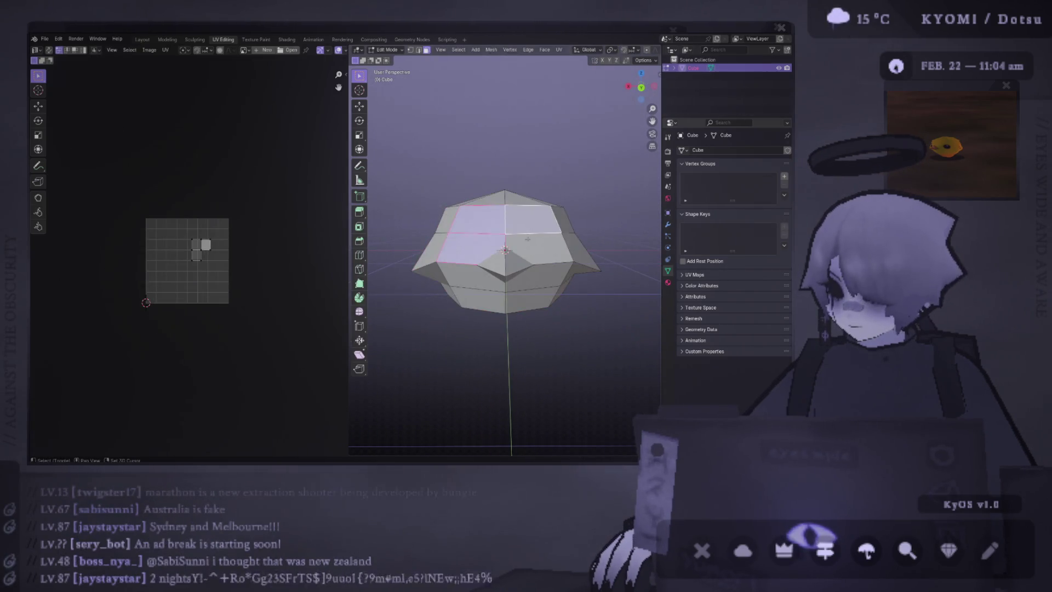
pyautogui.keyDown('shift'); pyautogui.click(543, 247); pyautogui.keyUp('shift')
pyautogui.keyDown('shift'); pyautogui.click(474, 277); pyautogui.keyUp('shift')
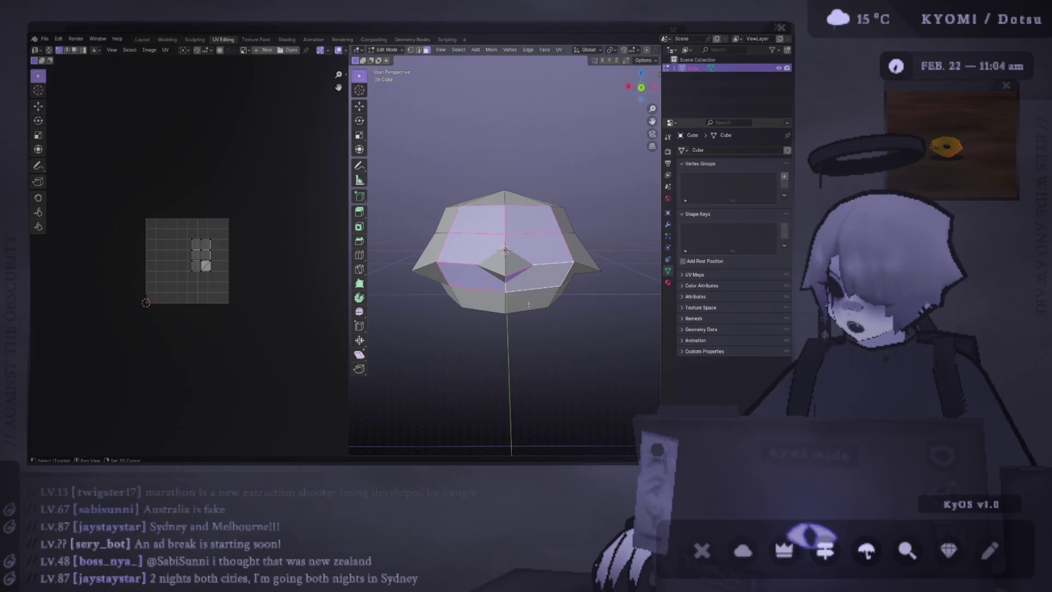
pyautogui.keyDown('shift'); pyautogui.click(481, 300); pyautogui.keyUp('shift')
pyautogui.keyDown('shift'); pyautogui.click(530, 298); pyautogui.keyUp('shift')
pyautogui.keyDown('shift'); pyautogui.click(515, 279); pyautogui.keyUp('shift')
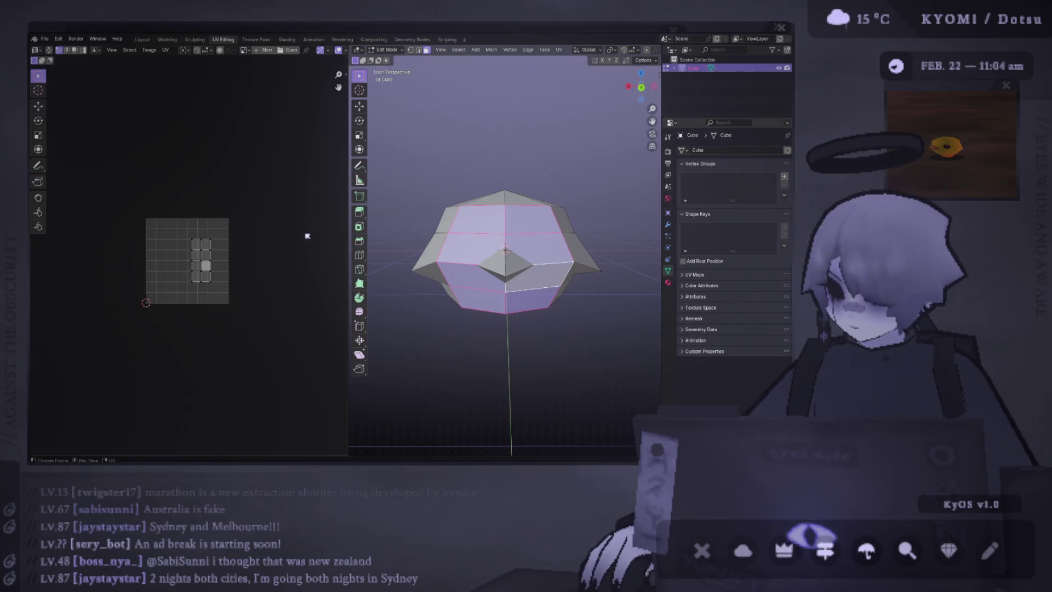
pyautogui.keyDown('shift'); pyautogui.click(519, 227); pyautogui.keyUp('shift')
pyautogui.press('a')
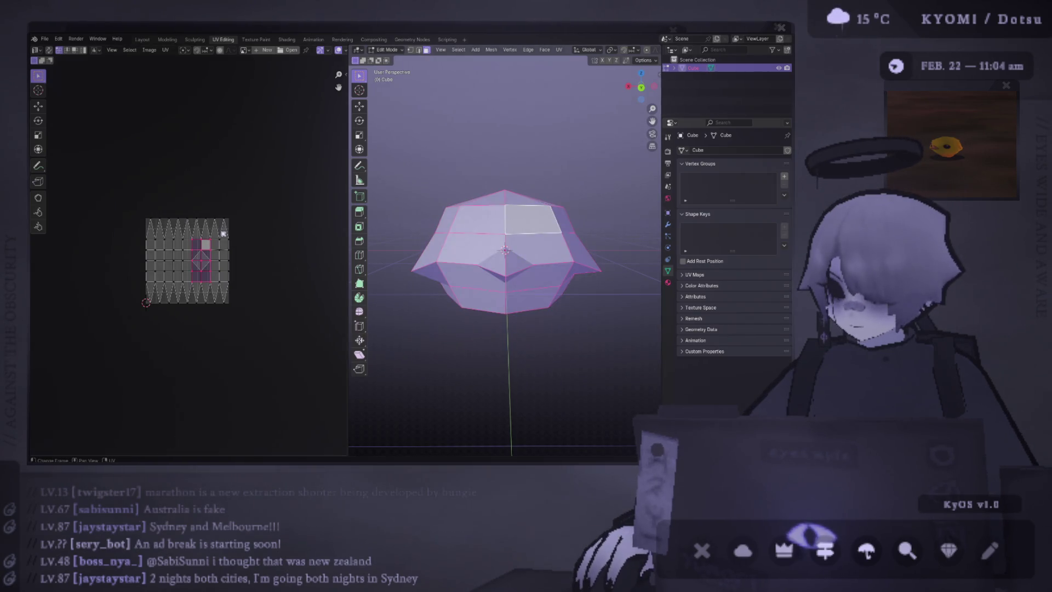
pyautogui.scroll(2, 228, 239)
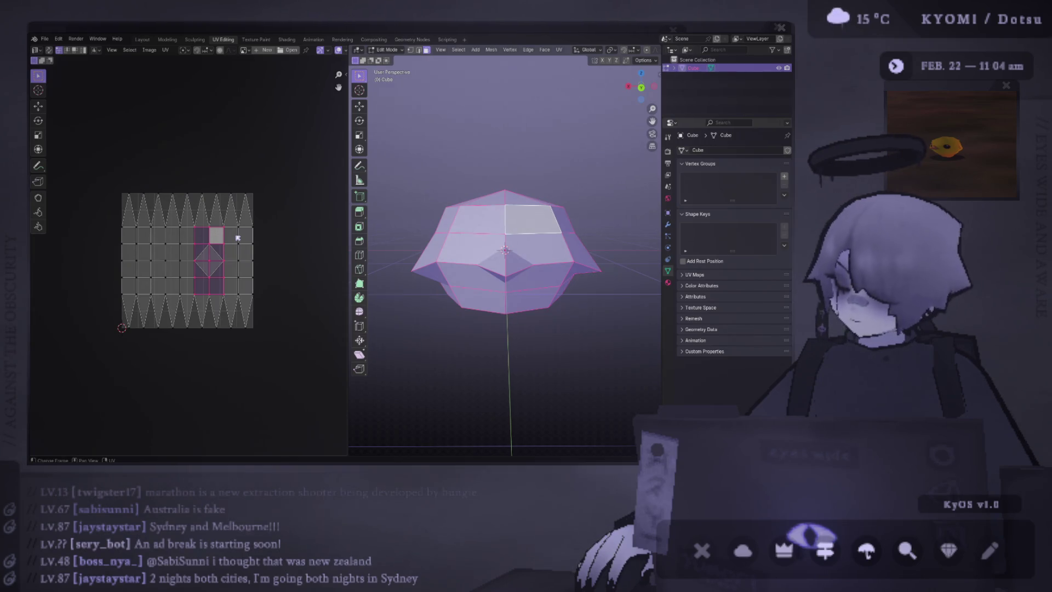
pyautogui.press('a')
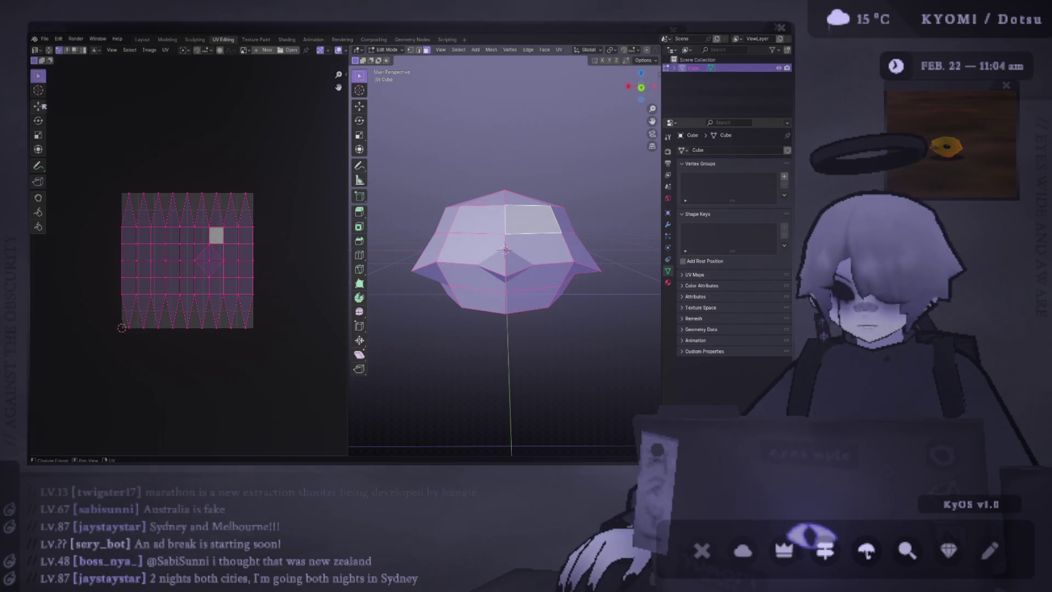
# - Slide the UV islands left and move the left UV column over to the right edge
pyautogui.hotkey('shift', 'space')
pyautogui.press('g')
pyautogui.moveTo(213, 254); pyautogui.dragTo(272, 250, button='middle')
pyautogui.moveTo(277, 258); pyautogui.dragTo(261, 262)
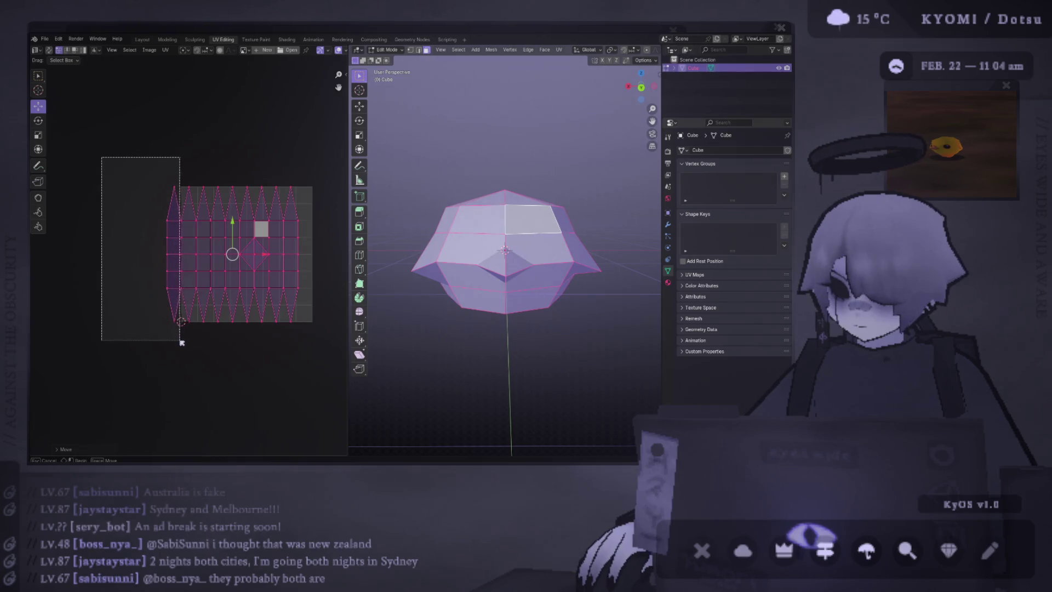
pyautogui.moveTo(100, 156); pyautogui.dragTo(183, 342)
pyautogui.moveTo(183, 239); pyautogui.dragTo(173, 203)
pyautogui.click(174, 206)
pyautogui.keyDown('shift'); pyautogui.click(173, 222); pyautogui.keyUp('shift')
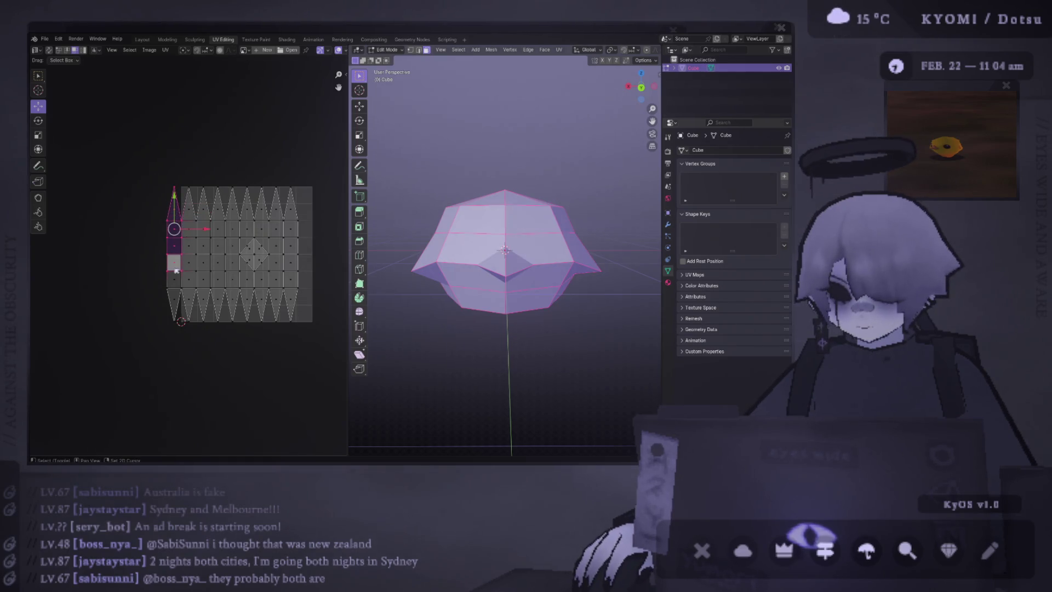
pyautogui.keyDown('shift'); pyautogui.click(174, 256); pyautogui.keyUp('shift')
pyautogui.keyDown('shift'); pyautogui.click(173, 289); pyautogui.keyUp('shift')
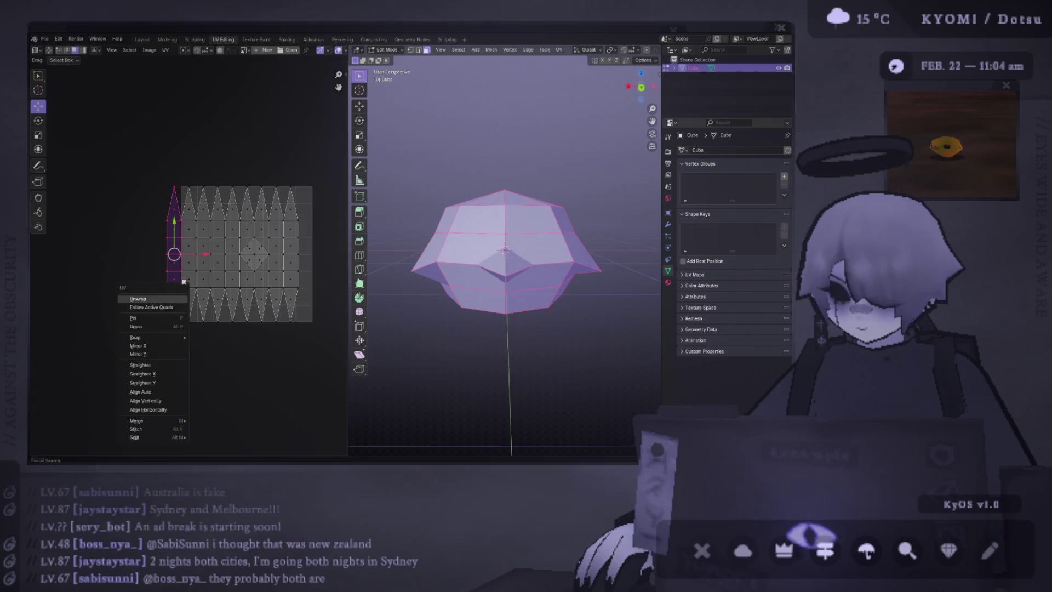
pyautogui.press('g')
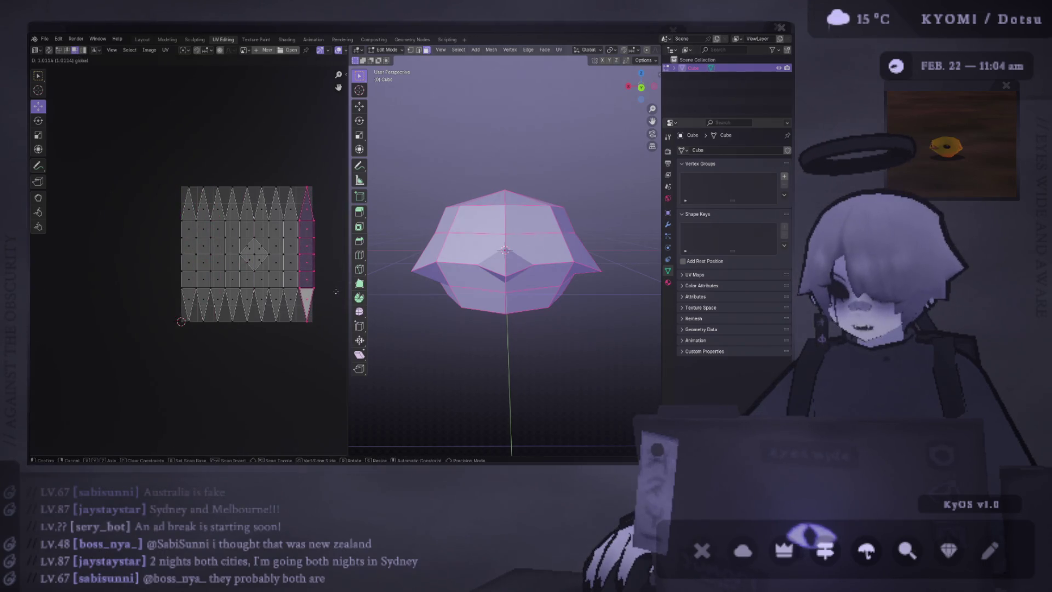
pyautogui.click(338, 290)
pyautogui.press('g')
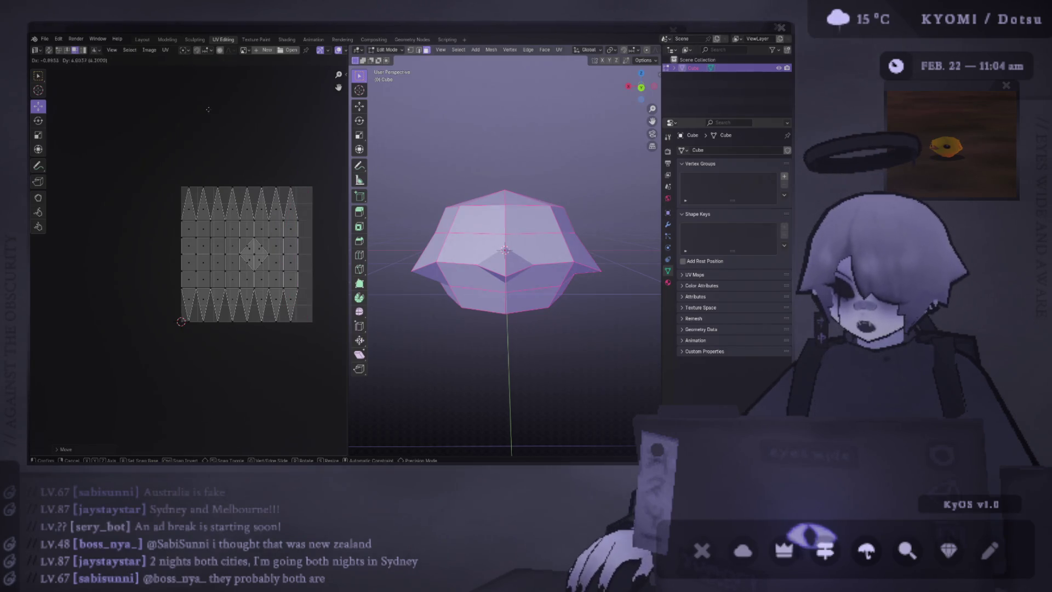
pyautogui.press('Escape')
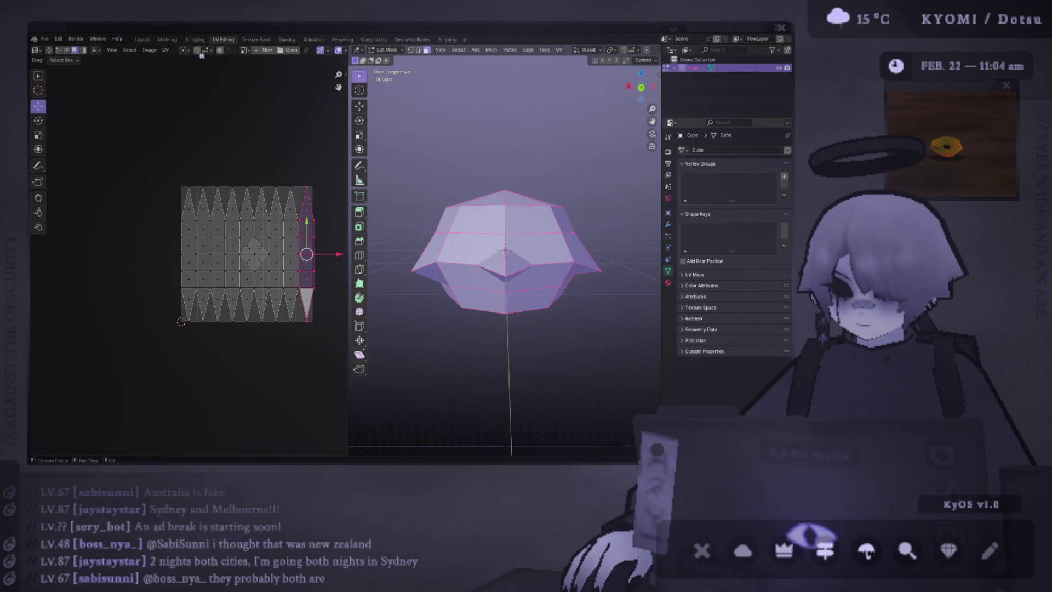
# - Set a snap target for UV moves, reposition the column, then select and clear all UVs
pyautogui.click(216, 51)
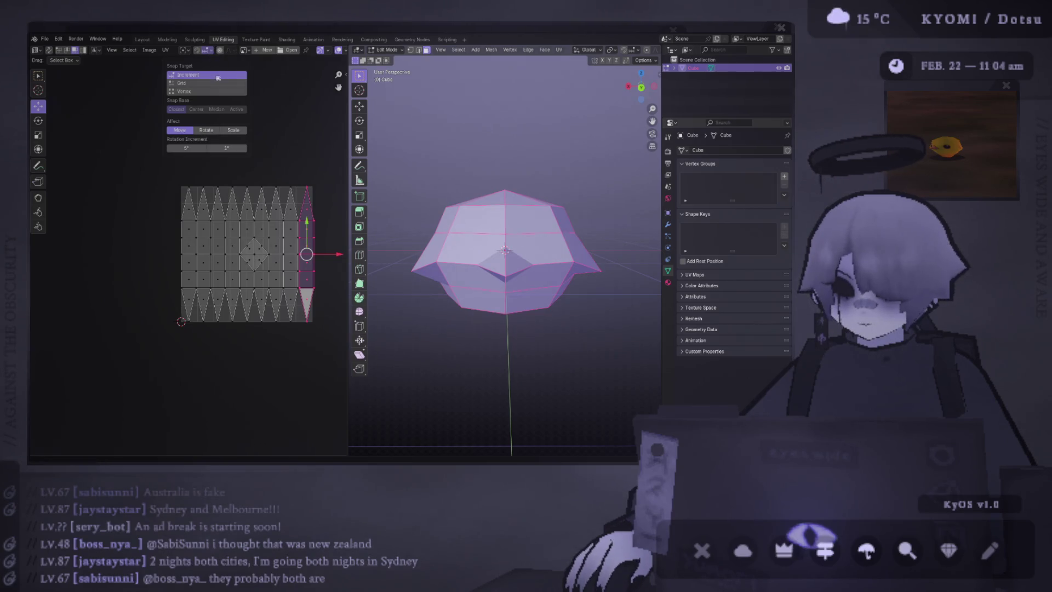
pyautogui.click(203, 87)
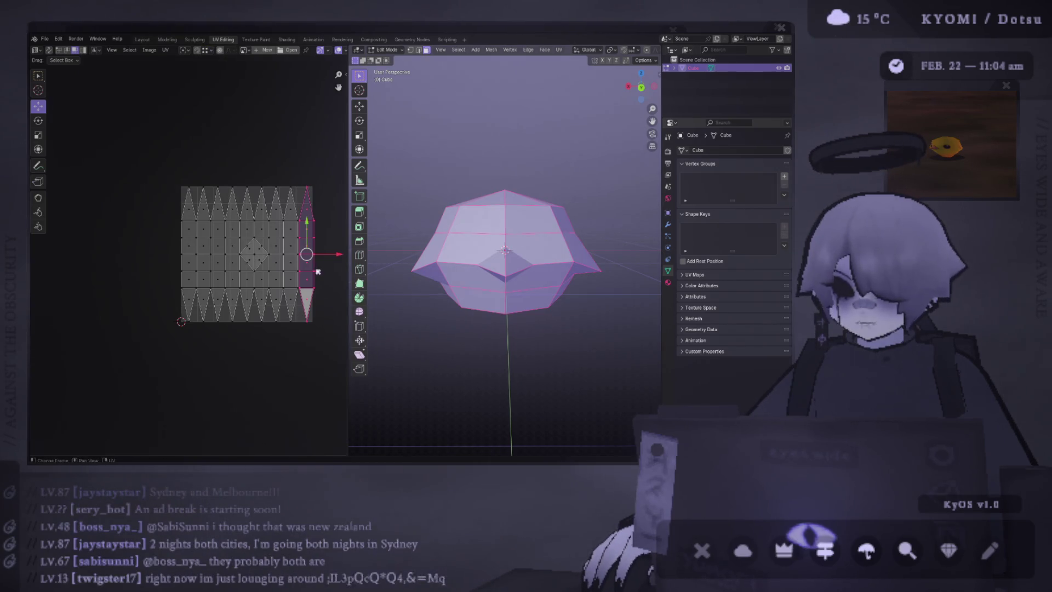
pyautogui.press('g')
pyautogui.click(298, 238)
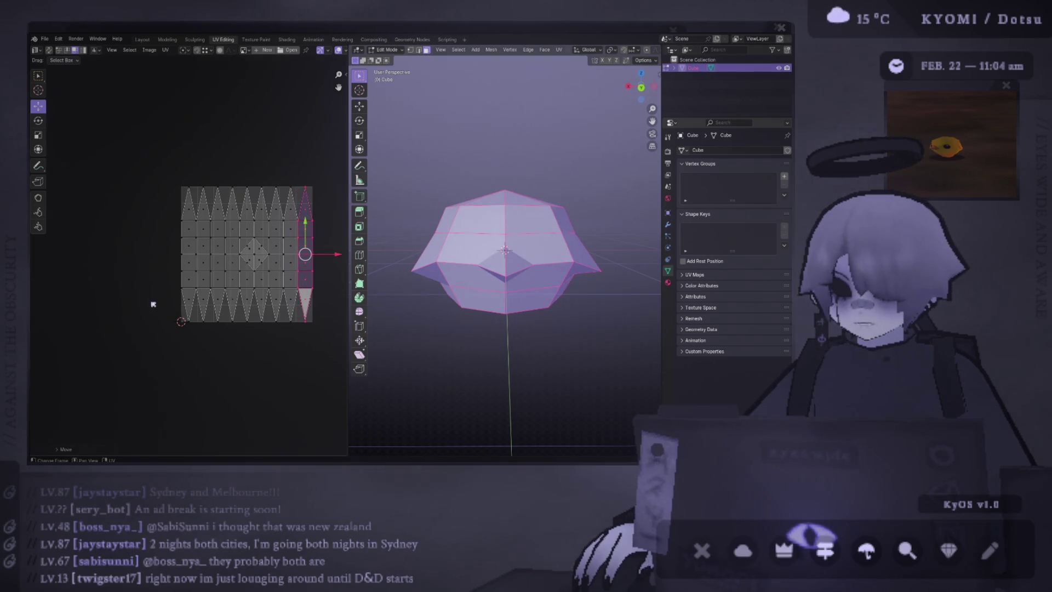
pyautogui.moveTo(305, 253); pyautogui.dragTo(287, 250, button='middle')
pyautogui.press('a')
pyautogui.click(312, 294)
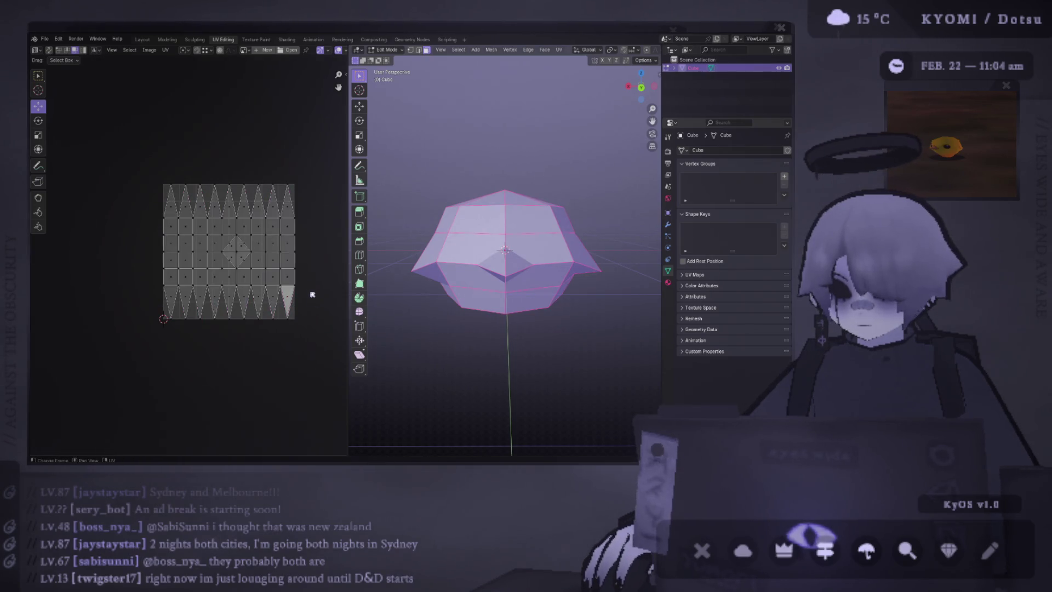
pyautogui.click(287, 276)
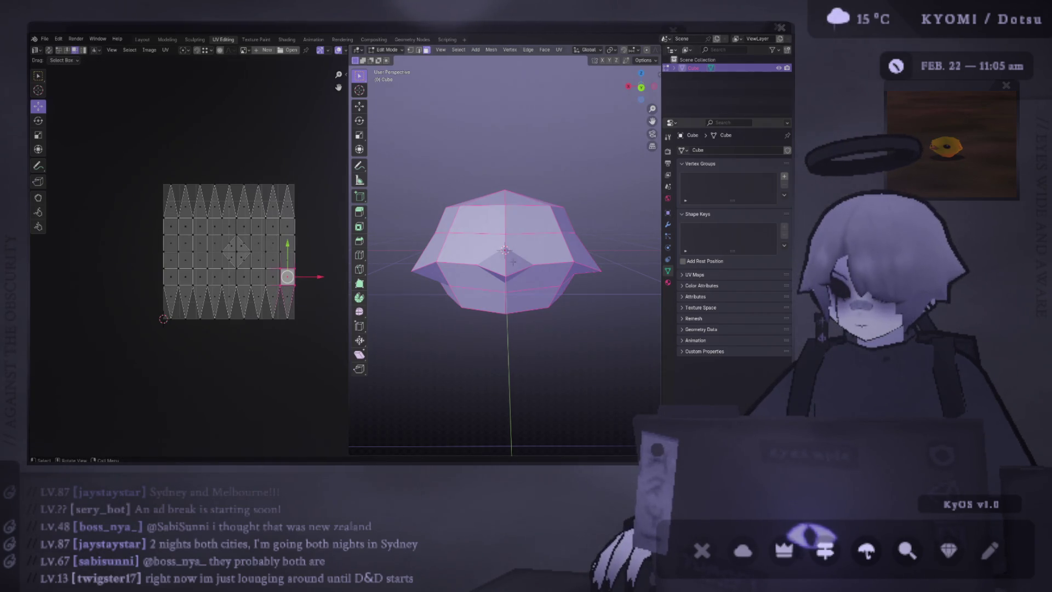
# - Shift-select a column of faces on the body, then select the entire mesh to show its full UV layout
pyautogui.click(478, 221)
pyautogui.keyDown('shift'); pyautogui.click(535, 220); pyautogui.keyUp('shift')
pyautogui.keyDown('shift'); pyautogui.click(538, 251); pyautogui.keyUp('shift')
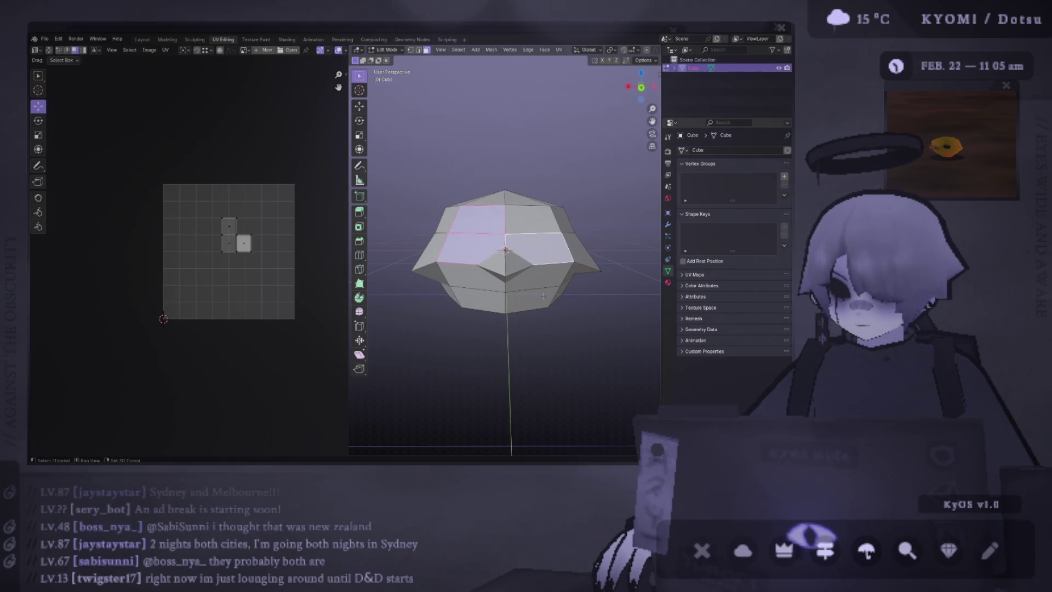
pyautogui.keyDown('shift'); pyautogui.click(544, 296); pyautogui.keyUp('shift')
pyautogui.keyDown('shift'); pyautogui.click(534, 219); pyautogui.keyUp('shift')
pyautogui.keyDown('shift'); pyautogui.click(539, 277); pyautogui.keyUp('shift')
pyautogui.keyDown('shift'); pyautogui.click(471, 278); pyautogui.keyUp('shift')
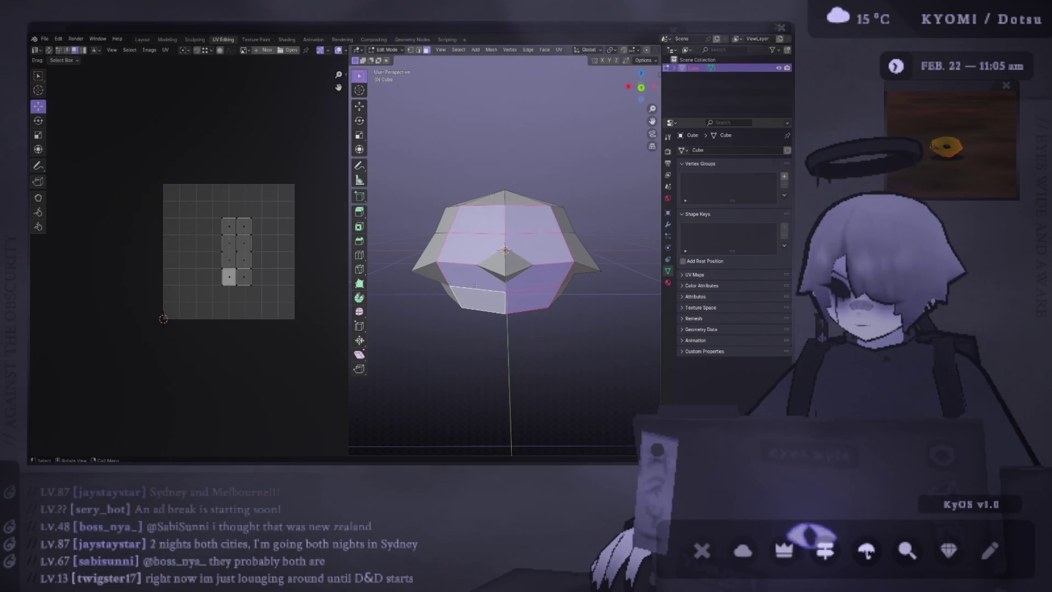
pyautogui.press('a')
# - Inspect individual UV vertices along the top row and lower in the layout
pyautogui.click(255, 228)
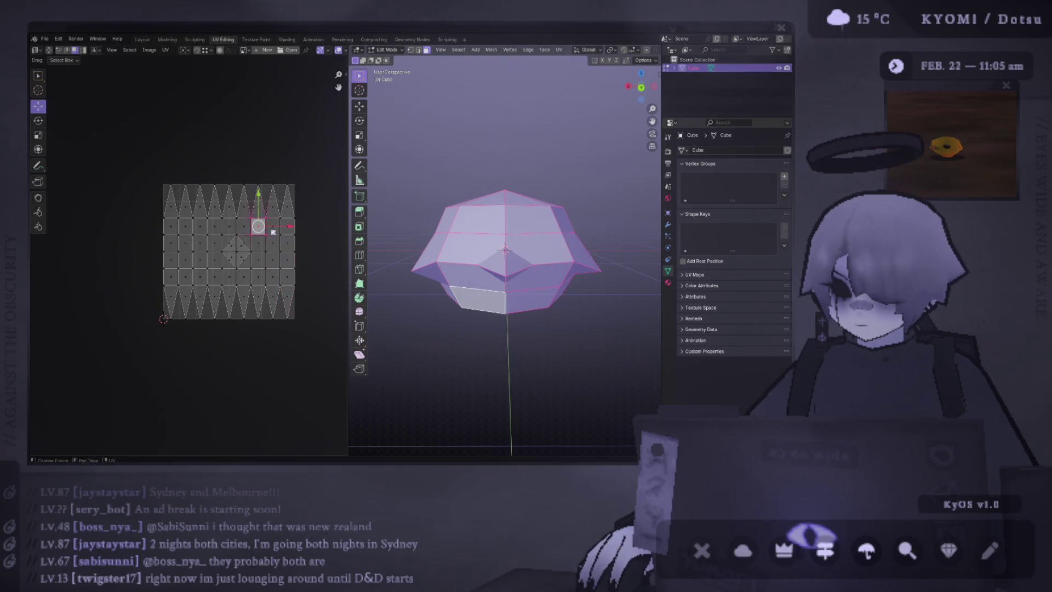
pyautogui.click(201, 227)
pyautogui.click(230, 225)
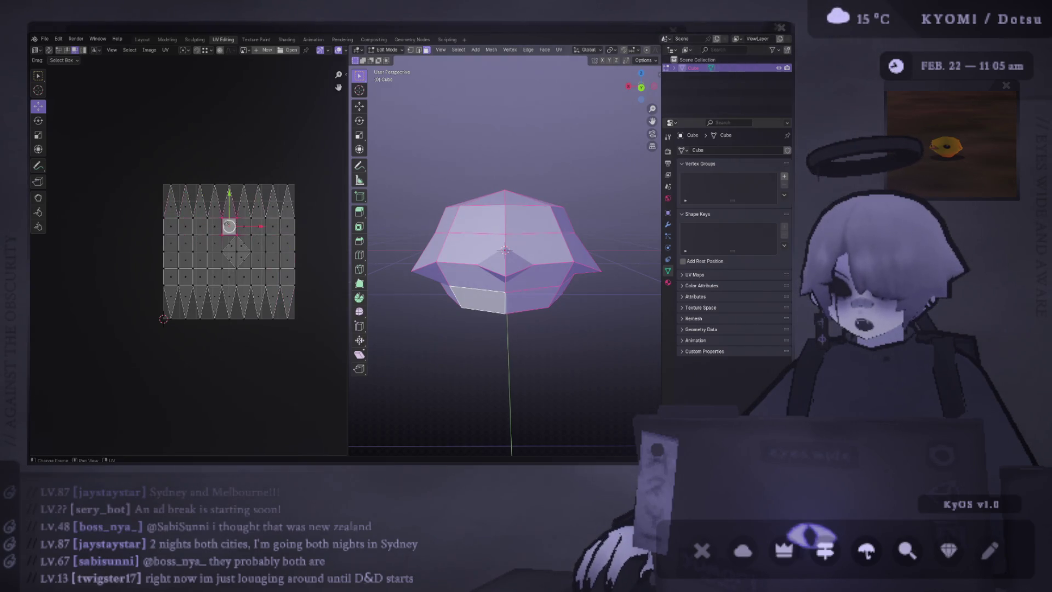
pyautogui.click(243, 226)
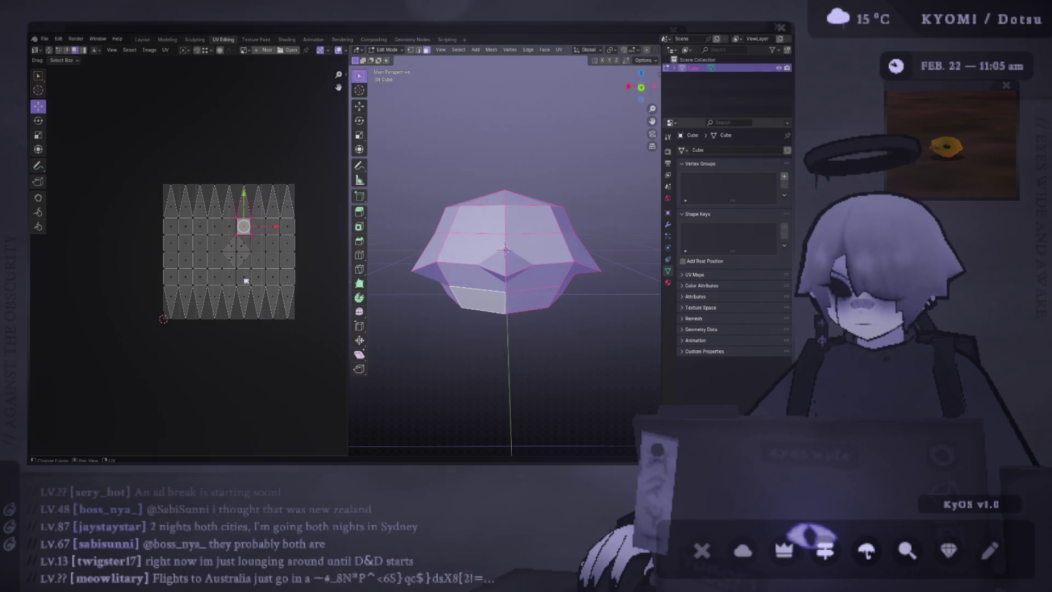
pyautogui.click(243, 277)
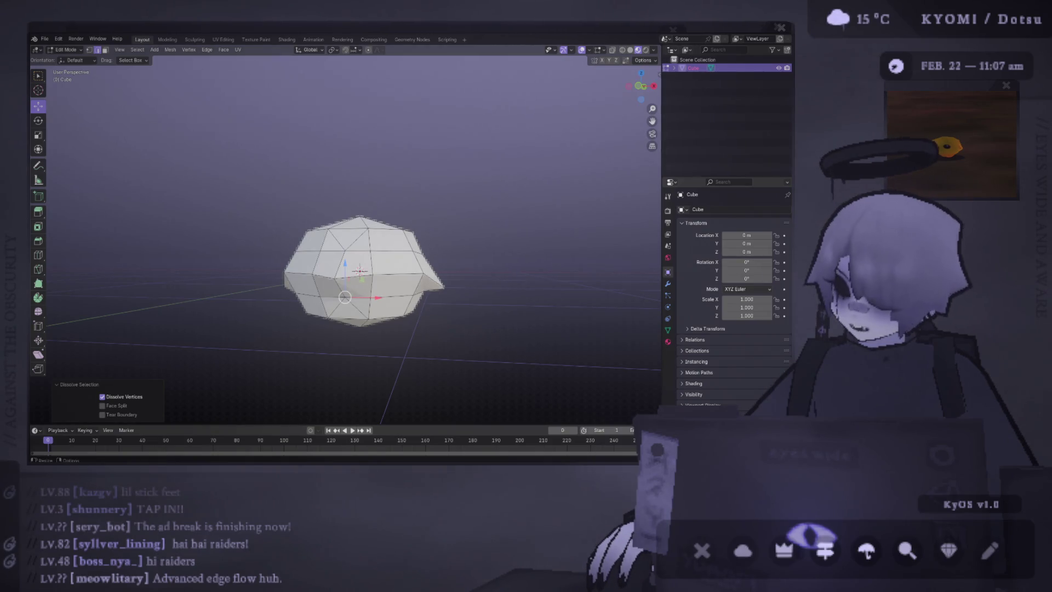
# - Begin a Ctrl shortcut back in the modelling layout with dissolved vertices
pyautogui.press('ctrl')
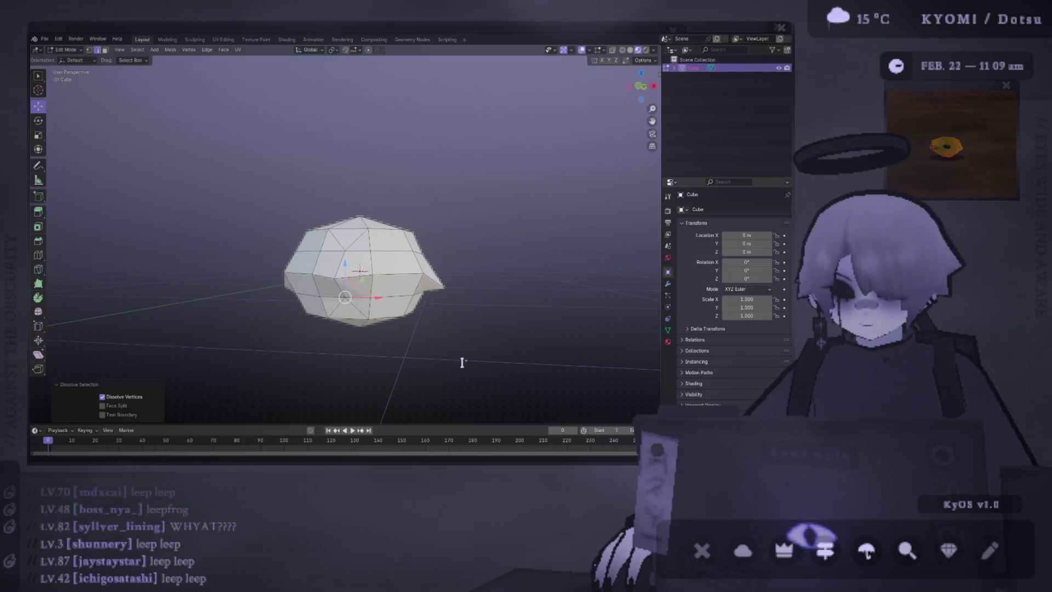
# - Save the project, dissolve the selected vertices, and dismiss a rename prompt unchanged
pyautogui.hotkey('ctrl', 's')
pyautogui.moveTo(463, 362)
pyautogui.mouseDown(button='middle')
pyautogui.moveTo(337, 259)
pyautogui.moveTo(335, 240)
pyautogui.moveTo(201, 258)
pyautogui.moveTo(223, 240)
pyautogui.mouseUp(button='middle')
pyautogui.scroll(3, 436, 346)
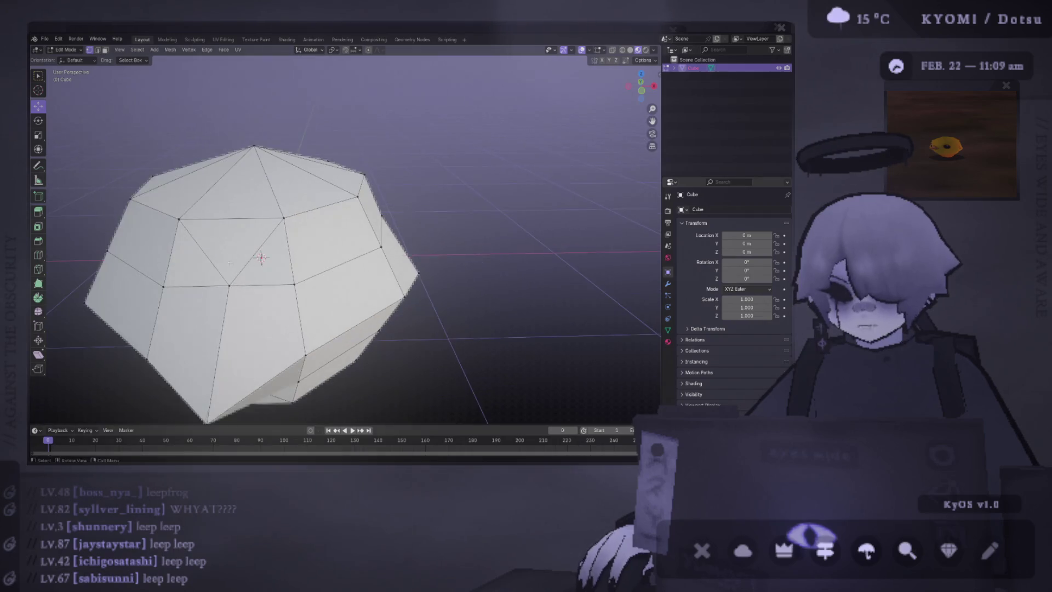
pyautogui.scroll(2, 228, 237)
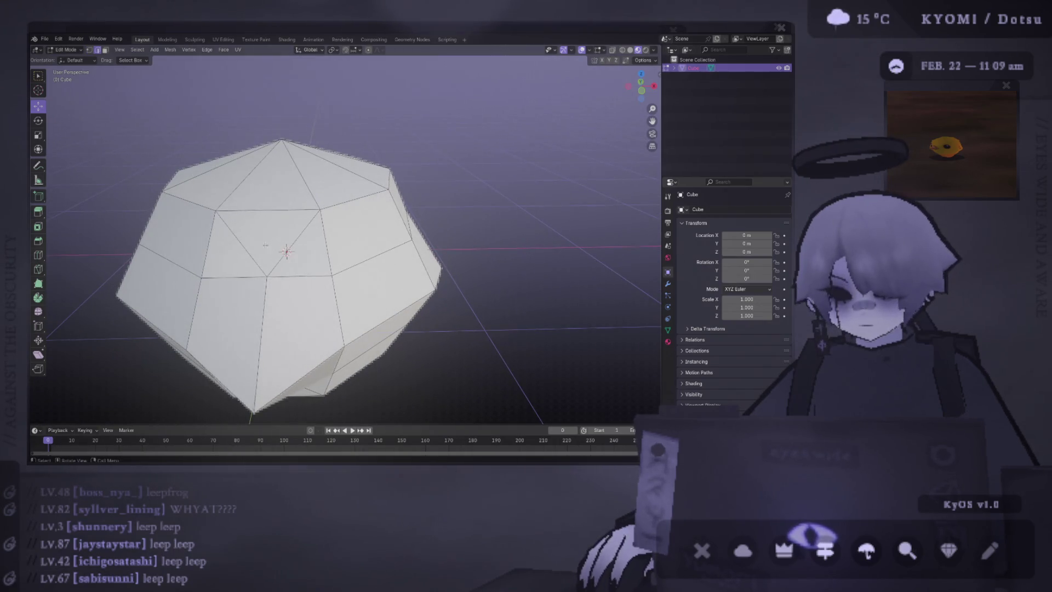
pyautogui.hotkey('ctrl', 'x')
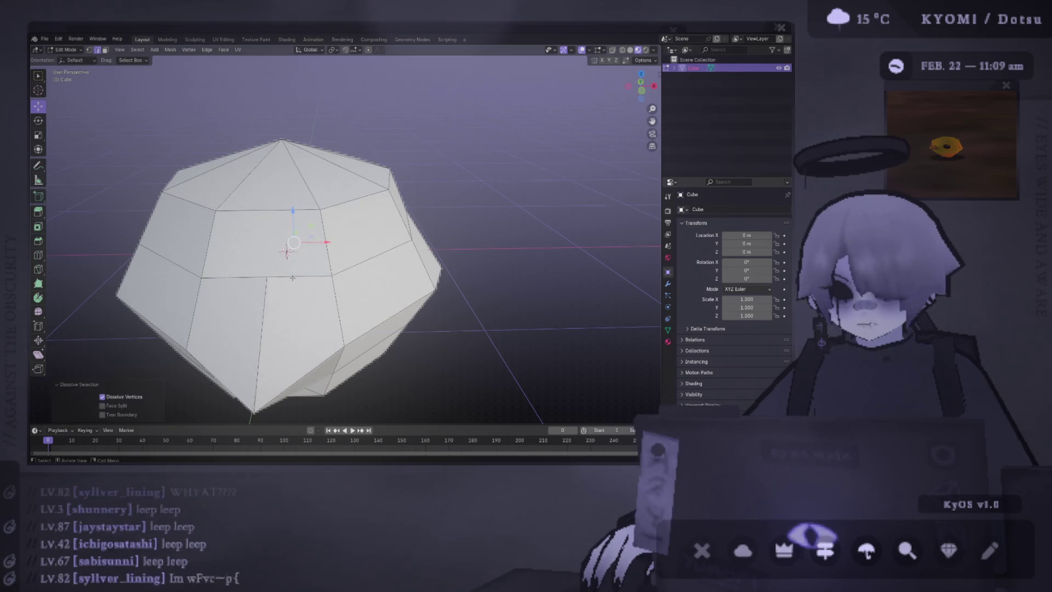
pyautogui.moveTo(252, 248)
pyautogui.mouseDown(button='middle')
pyautogui.moveTo(322, 240)
pyautogui.moveTo(305, 190)
pyautogui.moveTo(190, 207)
pyautogui.moveTo(336, 165)
pyautogui.mouseUp(button='middle')
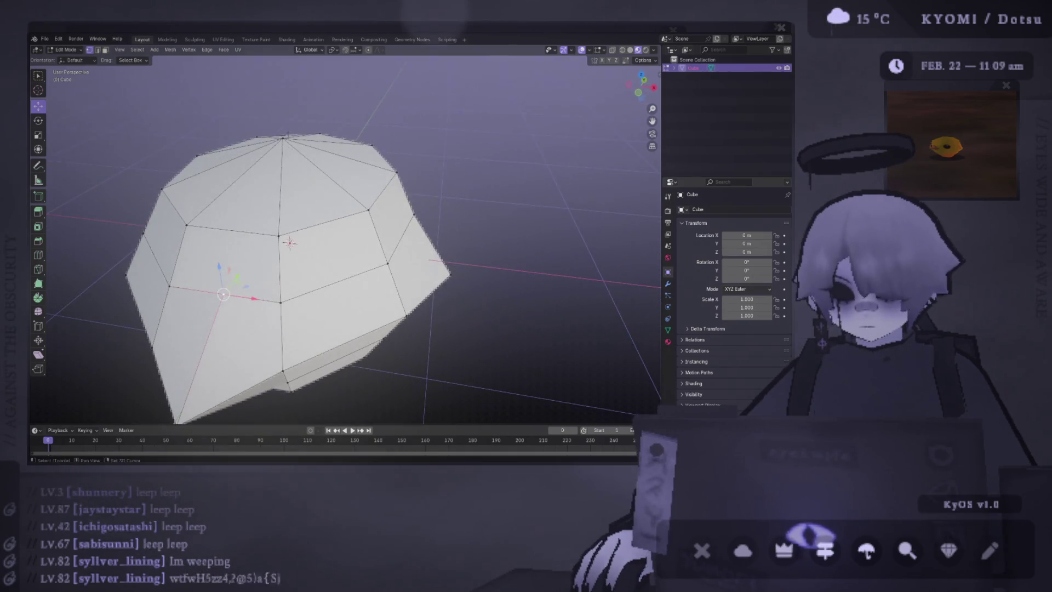
pyautogui.press('F2')
pyautogui.press('Escape')
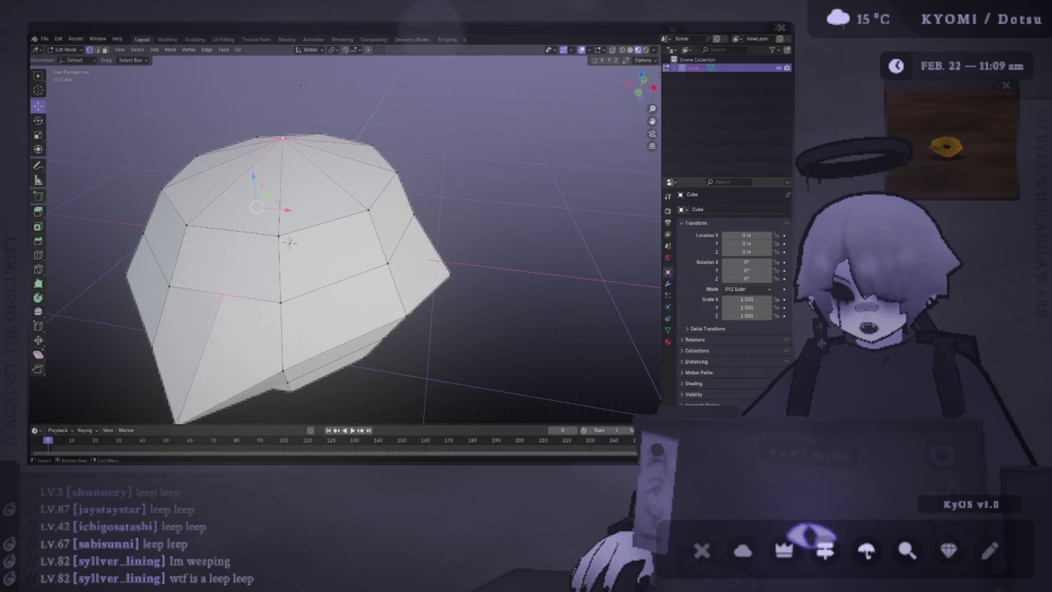
pyautogui.moveTo(313, 123); pyautogui.dragTo(398, 235, button='middle')
pyautogui.scroll(-4, 289, 246)
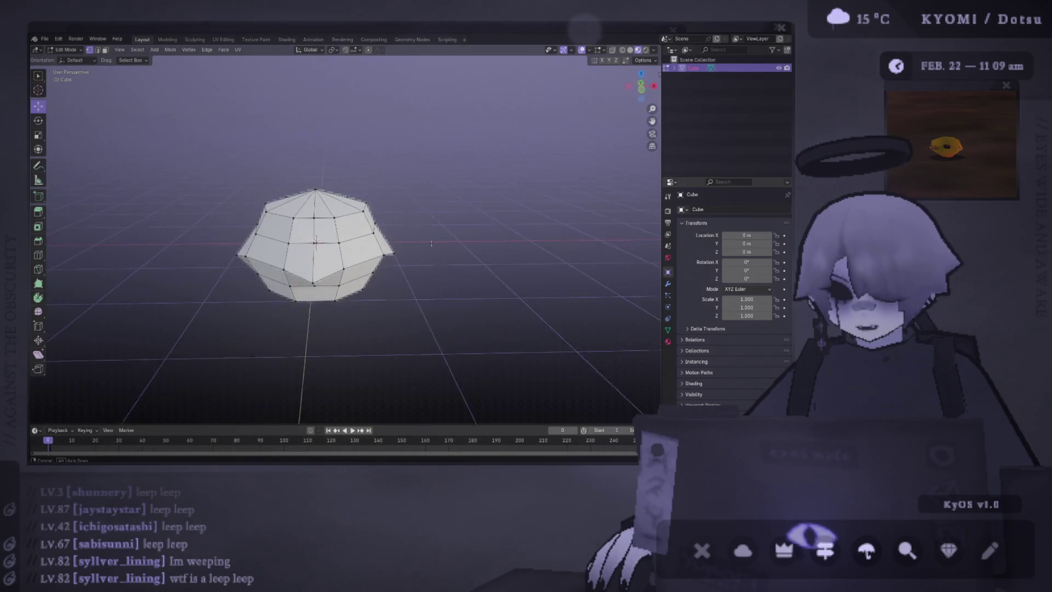
pyautogui.scroll(4, 290, 233)
pyautogui.moveTo(289, 246)
pyautogui.mouseDown(button='middle')
pyautogui.moveTo(290, 233)
pyautogui.moveTo(309, 232)
pyautogui.moveTo(290, 187)
pyautogui.moveTo(271, 237)
pyautogui.moveTo(335, 250)
pyautogui.mouseUp(button='middle')
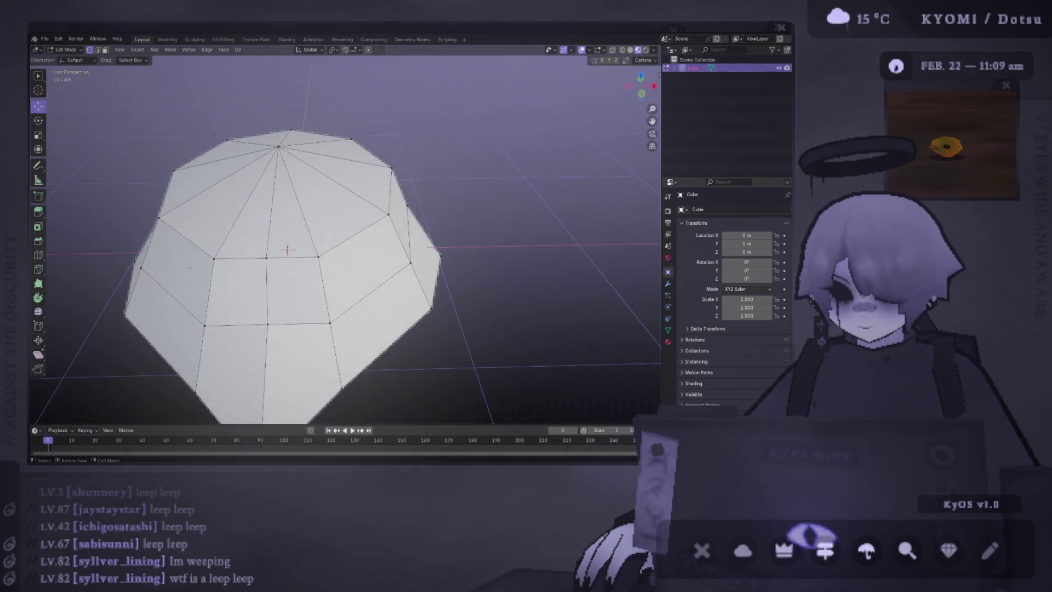
pyautogui.moveTo(335, 250); pyautogui.dragTo(329, 230, button='middle')
# - Try dissolving the two apex faces, undo it to keep the top intact, and return to Object Mode
pyautogui.click(268, 182)
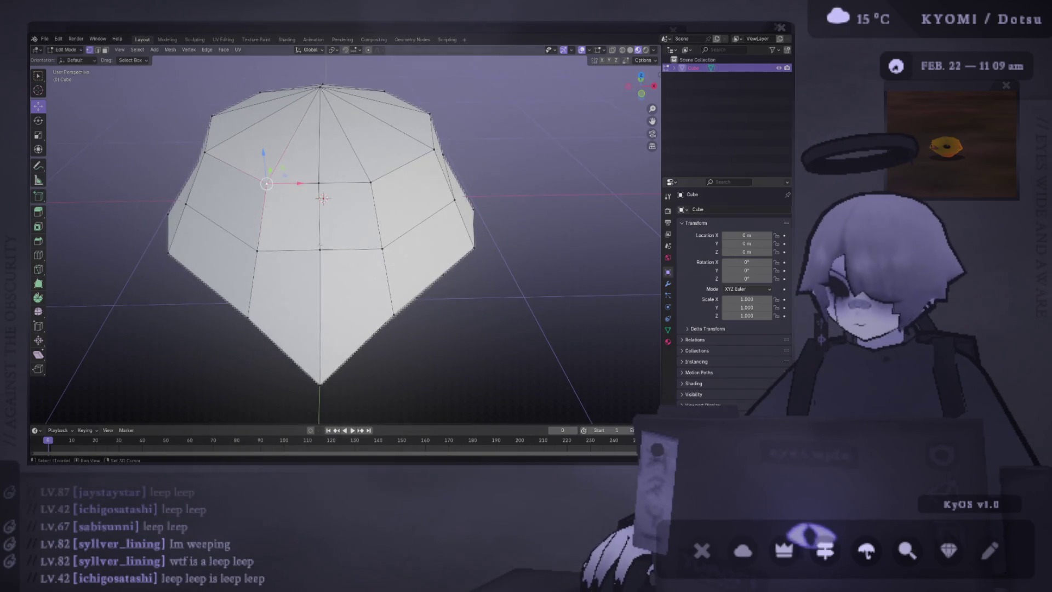
pyautogui.keyDown('ctrl'); pyautogui.click(382, 249); pyautogui.keyUp('ctrl')
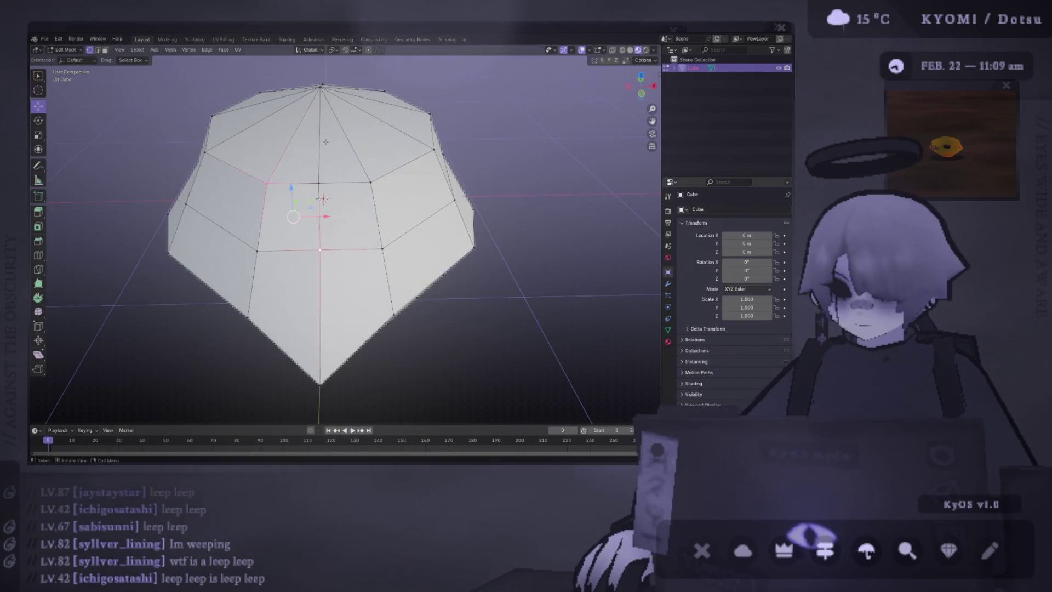
pyautogui.click(331, 115)
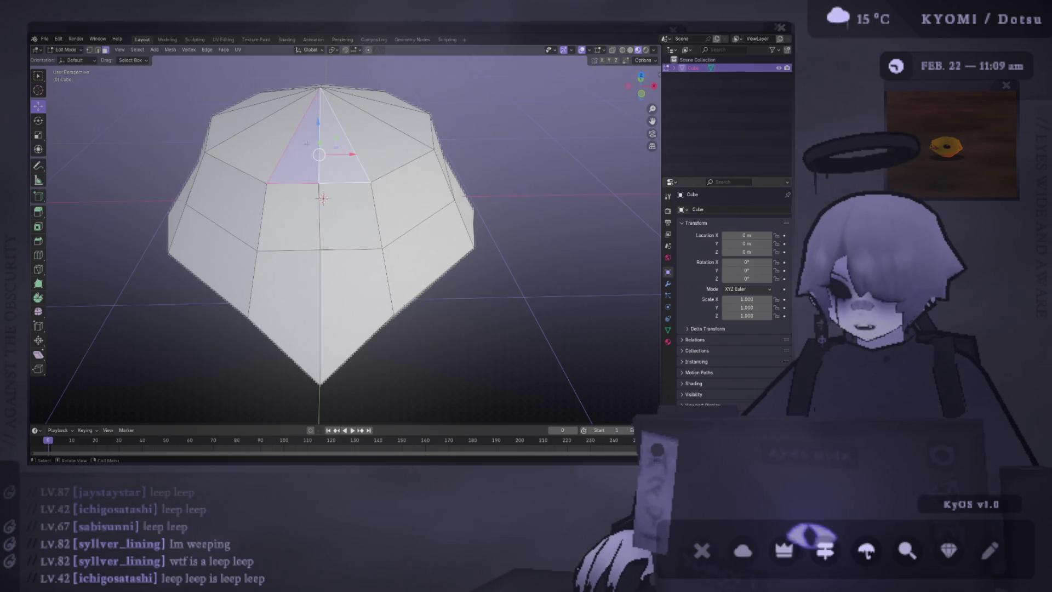
pyautogui.moveTo(322, 198); pyautogui.dragTo(341, 178, button='middle')
pyautogui.hotkey('ctrl', 'x')
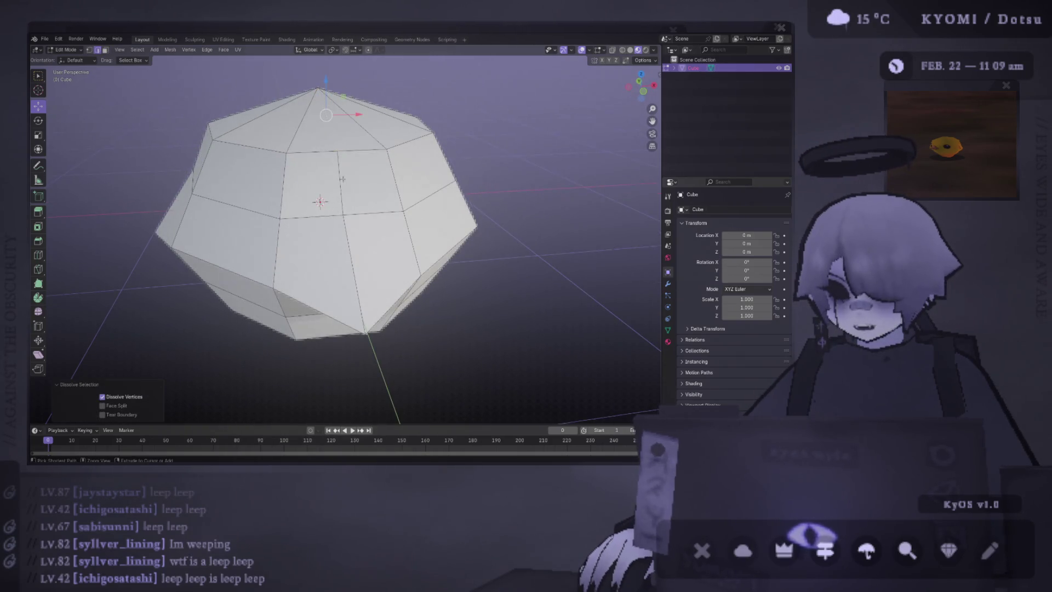
pyautogui.hotkey('ctrl', 'z')
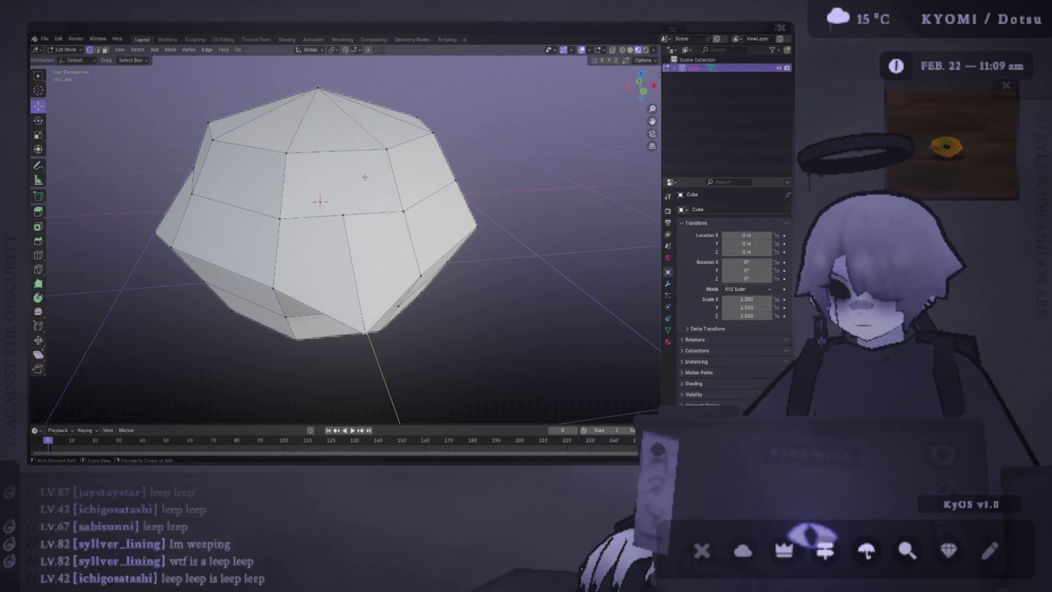
pyautogui.click(318, 327)
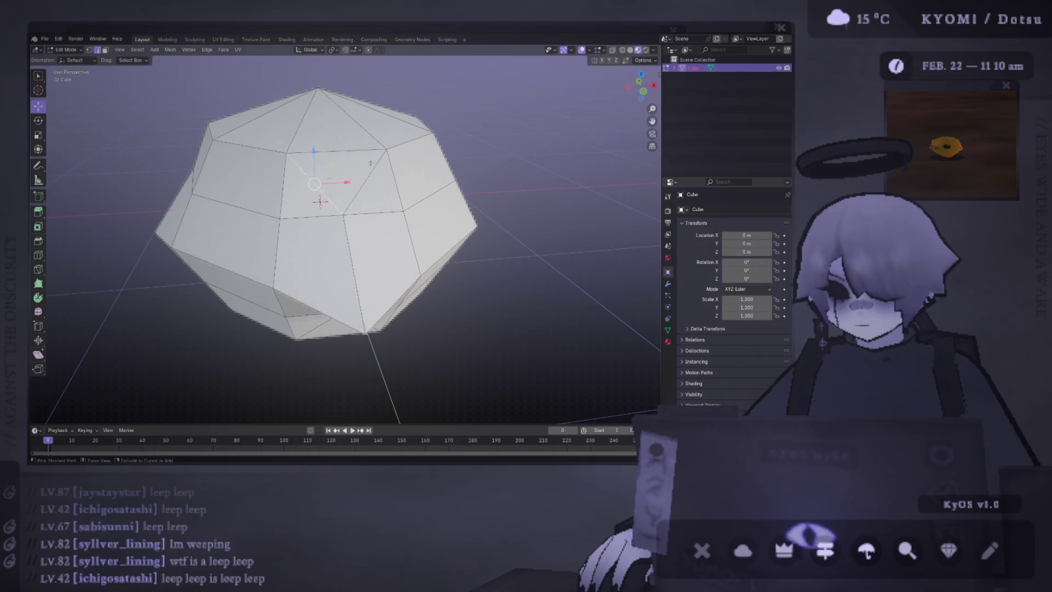
pyautogui.scroll(-5, 438, 277)
pyautogui.press('Tab')
pyautogui.press('Tab')
pyautogui.moveTo(437, 277); pyautogui.dragTo(439, 247, button='middle')
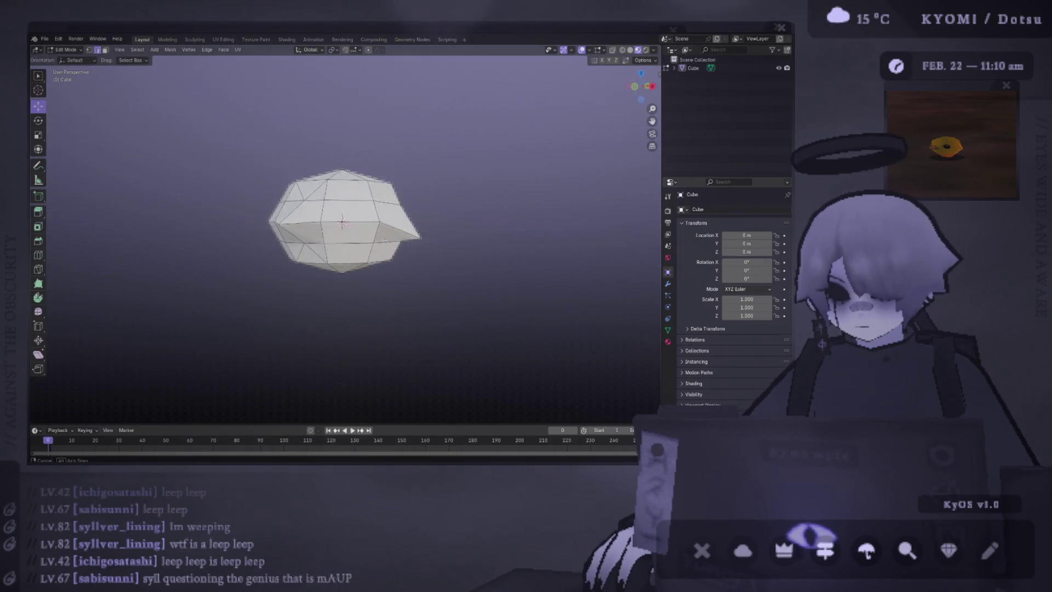
pyautogui.moveTo(389, 171); pyautogui.dragTo(388, 172, button='middle')
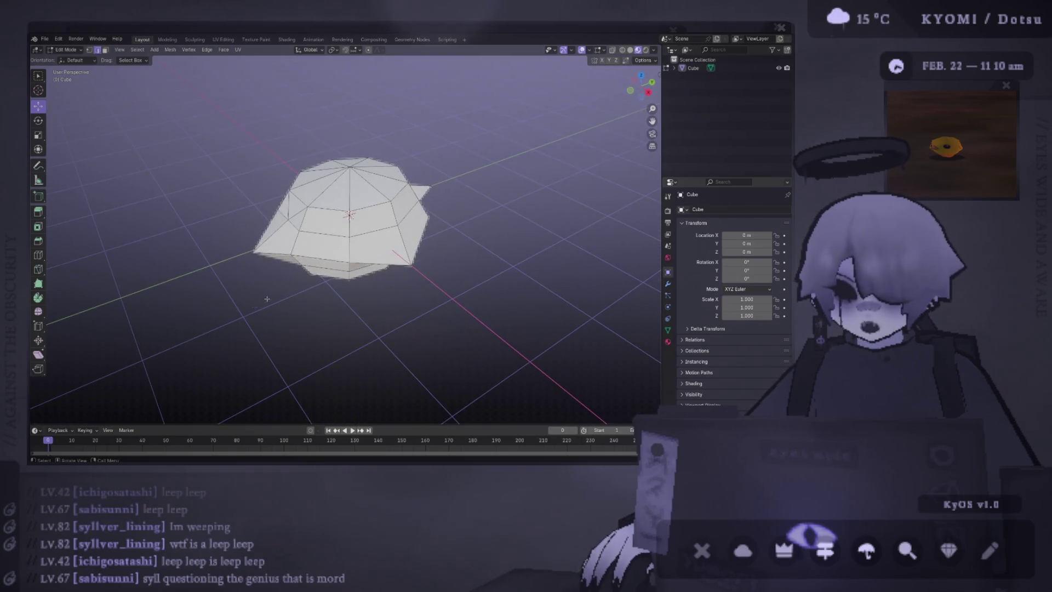
pyautogui.moveTo(266, 298); pyautogui.dragTo(267, 298, button='middle')
pyautogui.press('a')
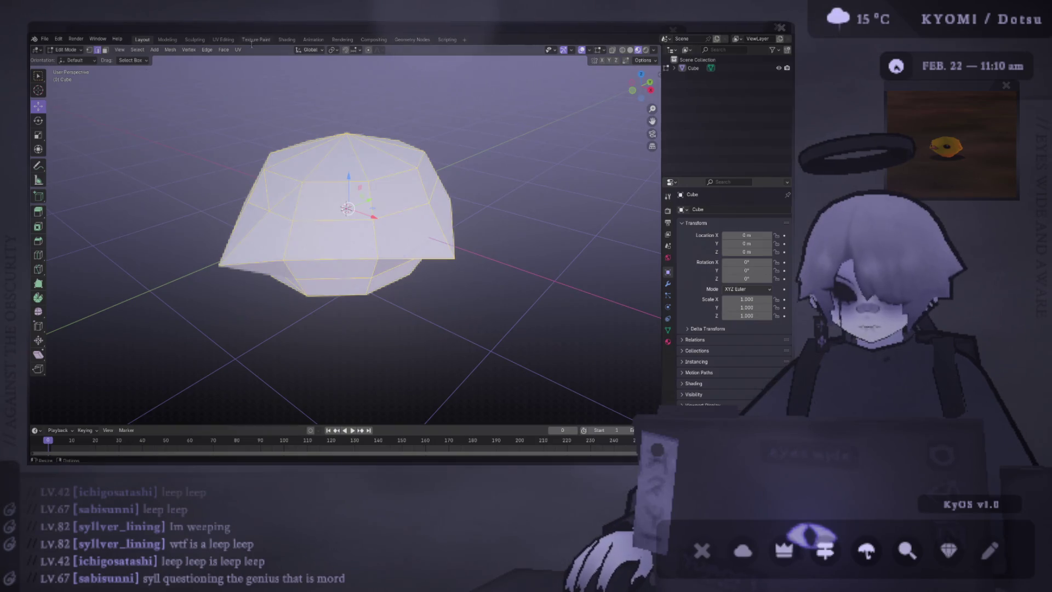
pyautogui.click(225, 50)
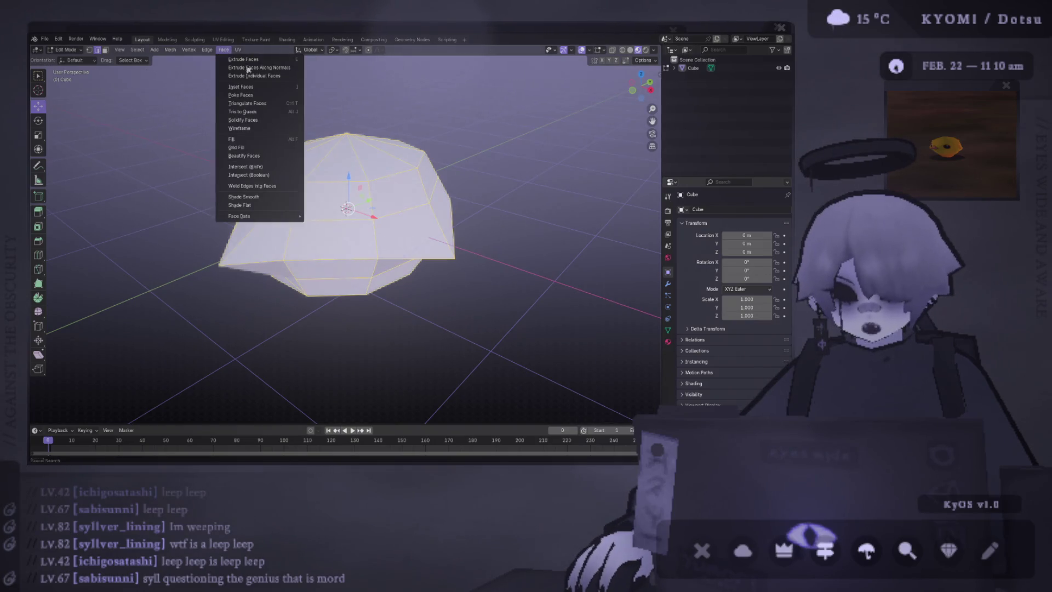
pyautogui.click(247, 103)
pyautogui.hotkey('alt', 'a')
pyautogui.moveTo(292, 199)
pyautogui.mouseDown(button='middle')
pyautogui.moveTo(425, 217)
pyautogui.moveTo(417, 267)
pyautogui.moveTo(514, 295)
pyautogui.mouseUp(button='middle')
pyautogui.scroll(-3, 292, 200)
pyautogui.scroll(4, 417, 267)
pyautogui.hotkey('ctrl', 'z')
pyautogui.hotkey('ctrl', 'z')
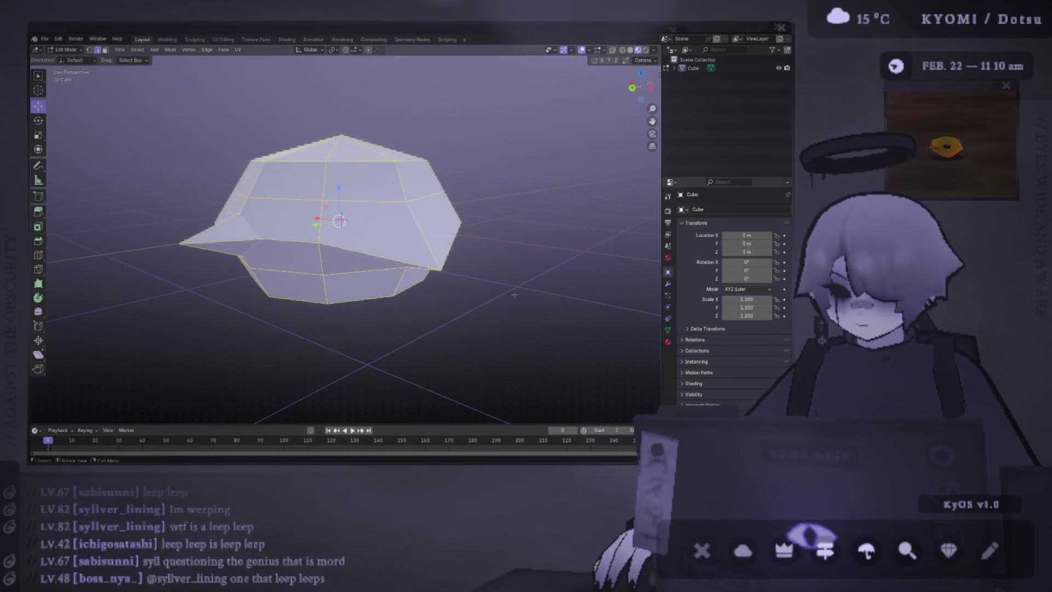
pyautogui.hotkey('ctrl', 'z')
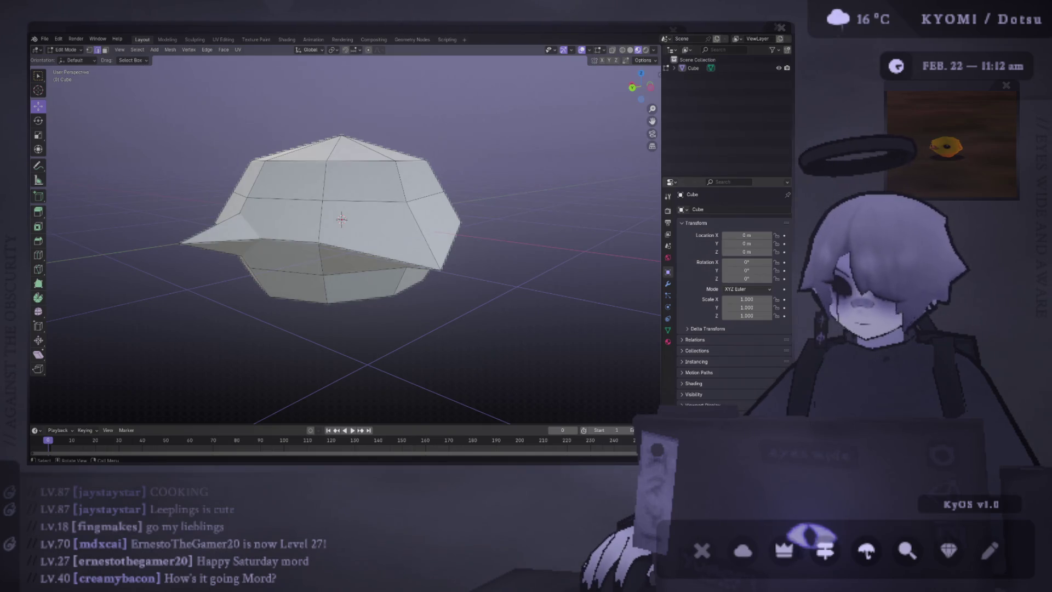
# - From the back view, resize and raise the top vertices along Z in a couple of passes
pyautogui.moveTo(386, 263)
pyautogui.mouseDown(button='middle')
pyautogui.moveTo(405, 270)
pyautogui.moveTo(398, 198)
pyautogui.mouseUp(button='middle')
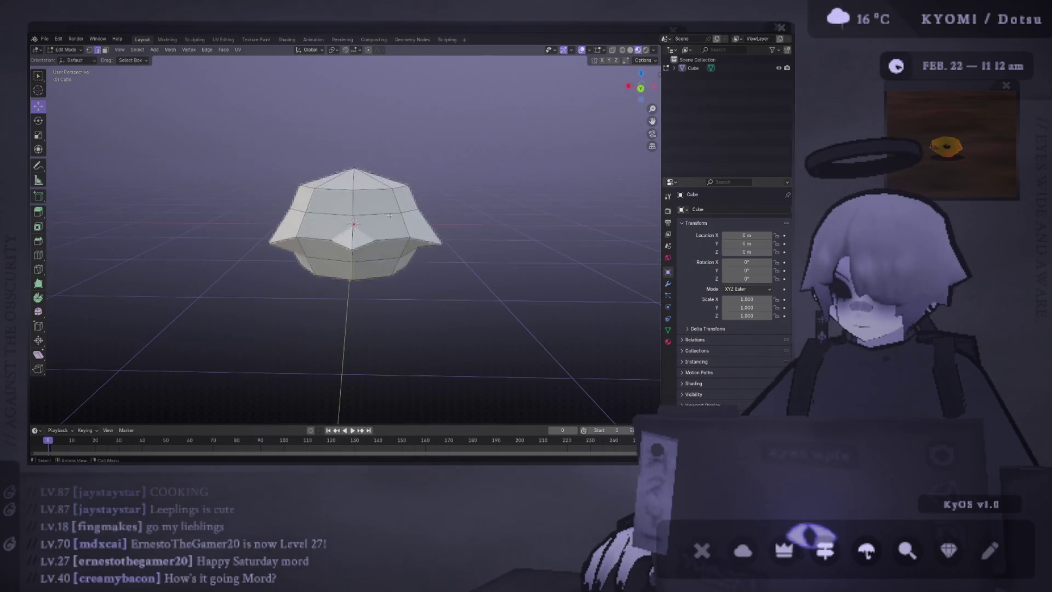
pyautogui.click(359, 187)
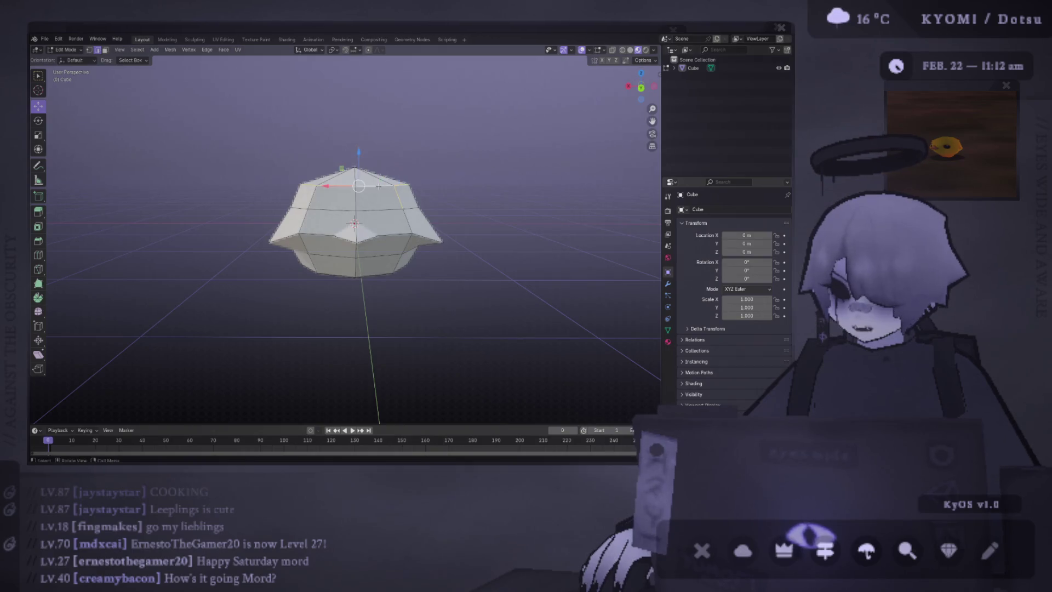
pyautogui.press('ctrl+KP_1')
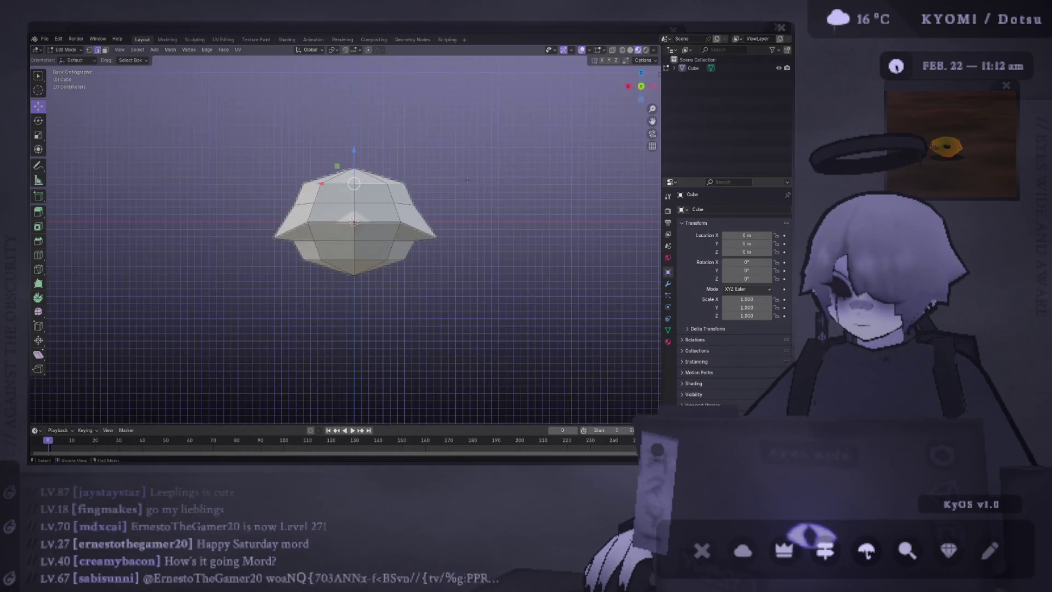
pyautogui.press('s')
pyautogui.click(446, 178)
pyautogui.press('g')
pyautogui.press('z')
pyautogui.click(469, 165)
pyautogui.press('s')
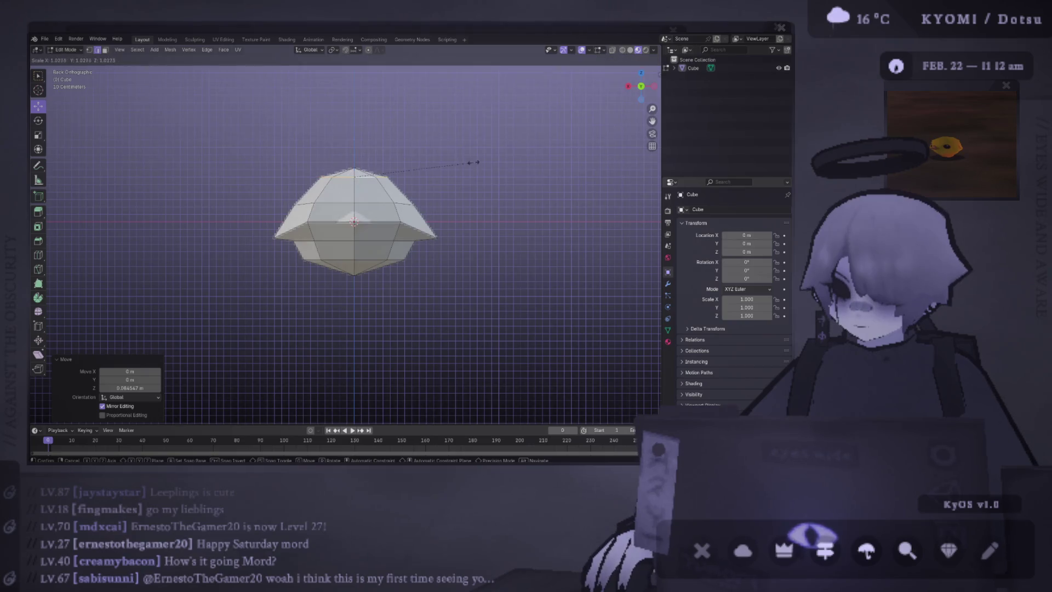
pyautogui.click(488, 165)
pyautogui.press('g')
pyautogui.press('z')
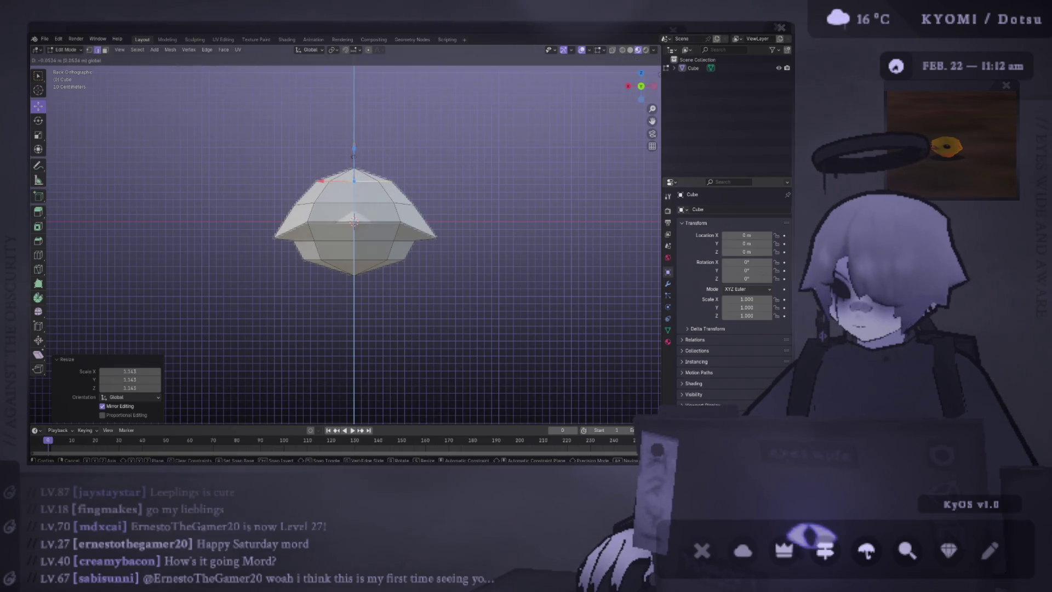
pyautogui.click(437, 188)
pyautogui.press('Tab')
pyautogui.moveTo(436, 188)
pyautogui.mouseDown(button='middle')
pyautogui.moveTo(422, 176)
pyautogui.moveTo(417, 218)
pyautogui.moveTo(301, 200)
pyautogui.mouseUp(button='middle')
# - Shift the selected vertices along Z, shrink the bottom edge loop to about 0.887, and view the whole body
pyautogui.press('Tab')
pyautogui.press('g')
pyautogui.press('z')
pyautogui.click(337, 197)
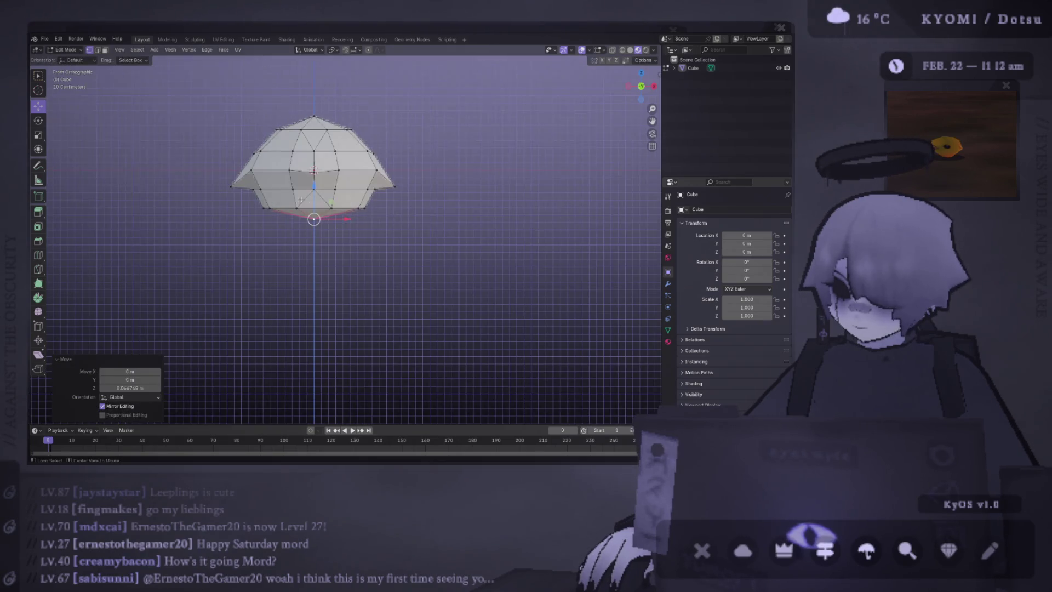
pyautogui.keyDown('alt'); pyautogui.click(355, 207); pyautogui.keyUp('alt')
pyautogui.press('s')
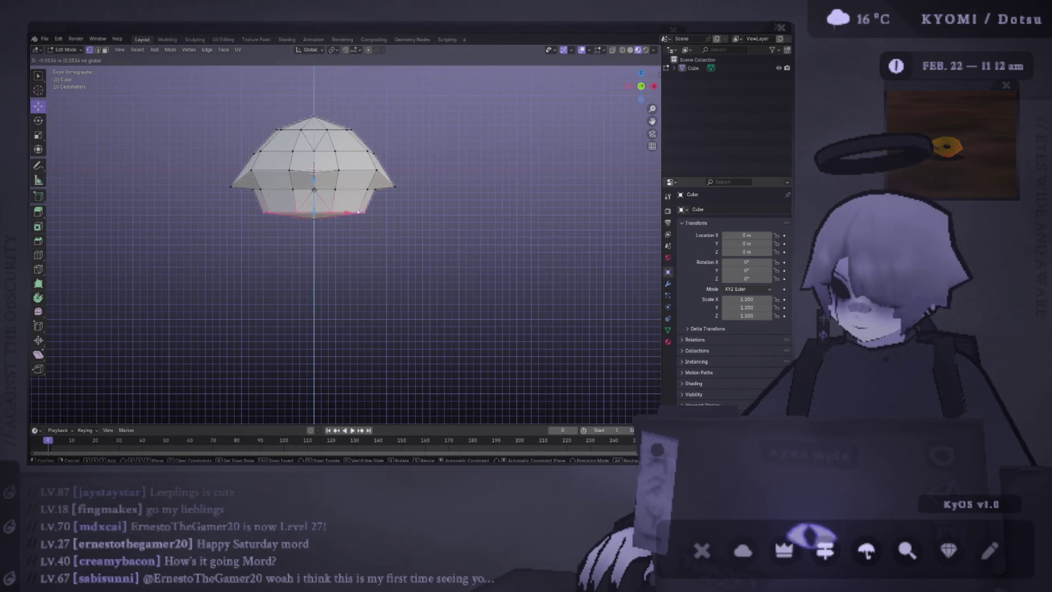
pyautogui.press('Return')
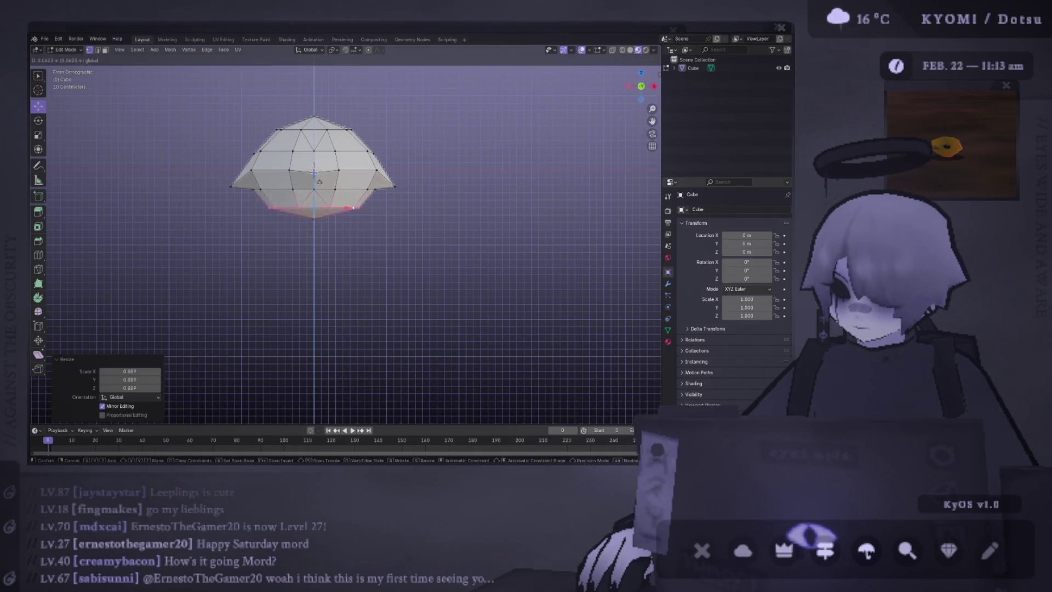
pyautogui.press('Tab')
pyautogui.moveTo(419, 235)
pyautogui.mouseDown(button='middle')
pyautogui.moveTo(396, 246)
pyautogui.moveTo(420, 255)
pyautogui.moveTo(291, 251)
pyautogui.moveTo(342, 255)
pyautogui.moveTo(354, 319)
pyautogui.moveTo(341, 296)
pyautogui.mouseUp(button='middle')
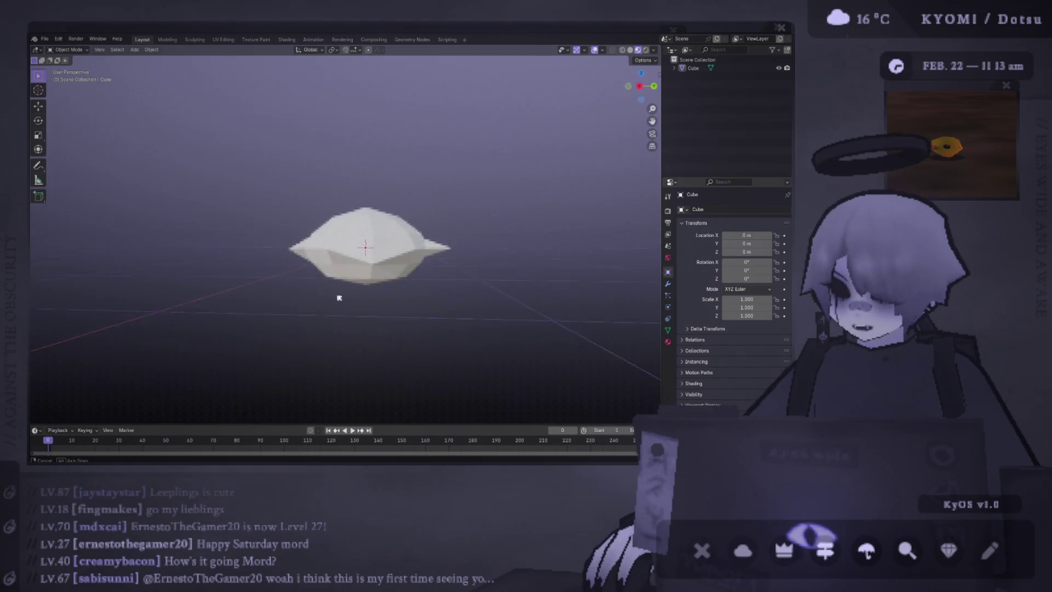
# - From the right side view, narrow the body along Y to about 0.834
pyautogui.press('Tab')
pyautogui.press('KP_3')
pyautogui.press('s')
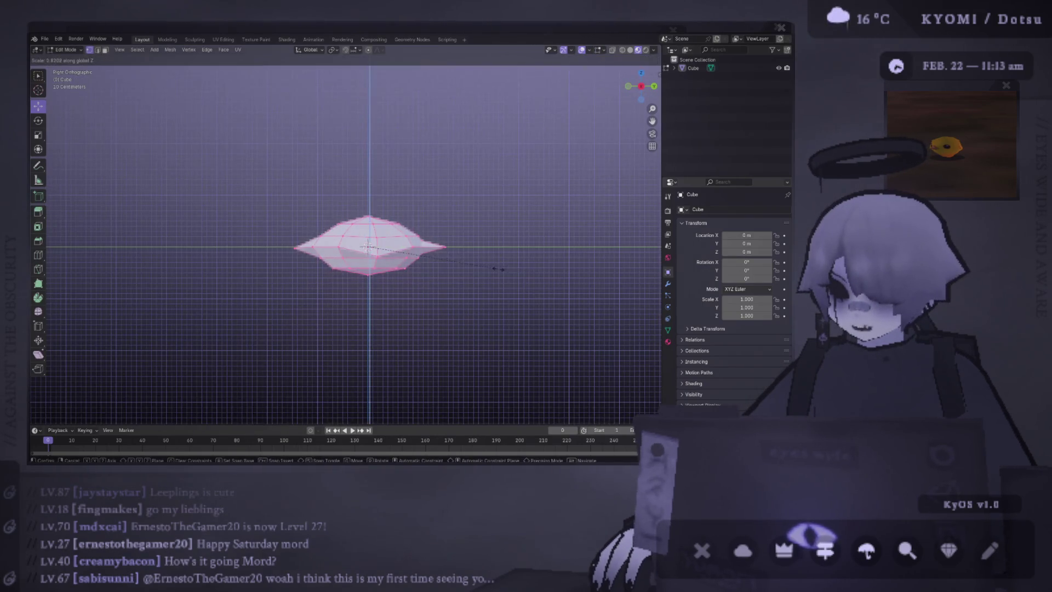
pyautogui.press('x')
pyautogui.press('y')
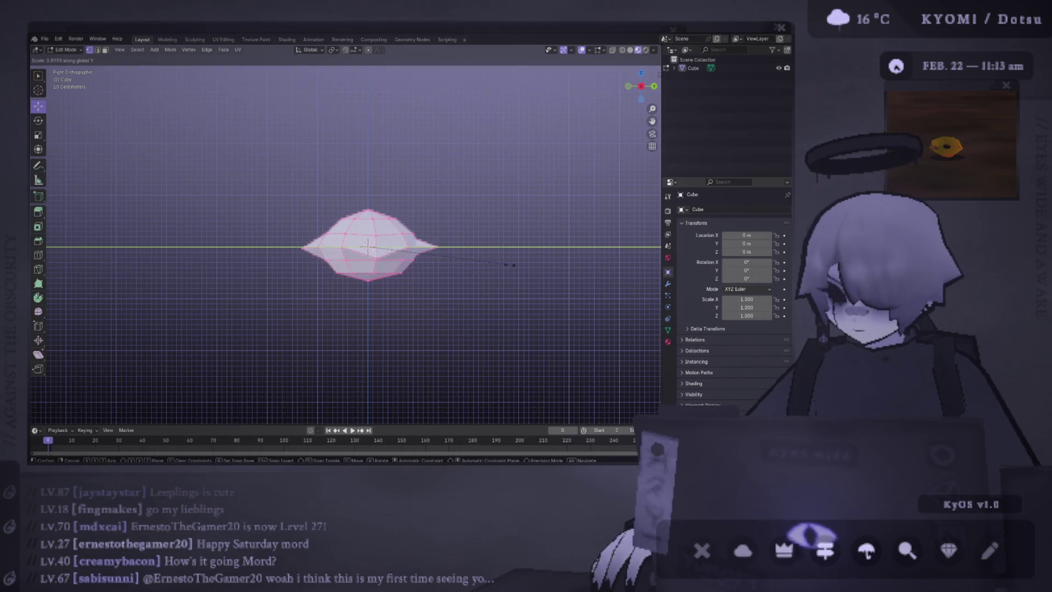
pyautogui.click(483, 275)
pyautogui.moveTo(483, 275)
pyautogui.mouseDown(button='middle')
pyautogui.moveTo(474, 286)
pyautogui.moveTo(418, 280)
pyautogui.moveTo(489, 201)
pyautogui.moveTo(394, 271)
pyautogui.mouseUp(button='middle')
pyautogui.click(475, 287)
pyautogui.press('Tab')
pyautogui.press('Tab')
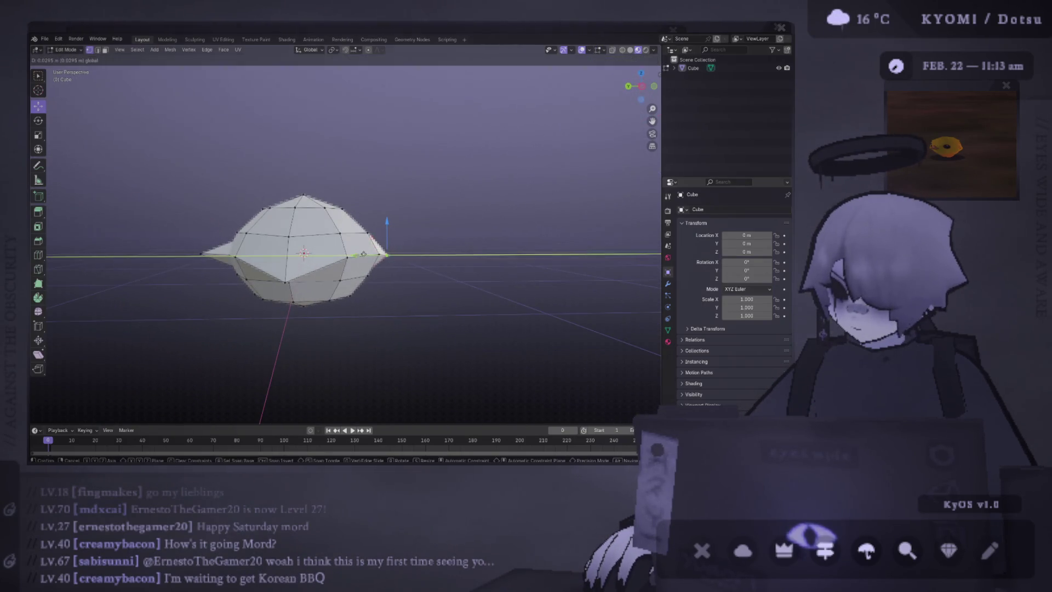
pyautogui.moveTo(395, 272); pyautogui.dragTo(397, 283)
pyautogui.moveTo(285, 275)
pyautogui.mouseDown(button='middle')
pyautogui.moveTo(423, 305)
pyautogui.moveTo(379, 302)
pyautogui.mouseUp(button='middle')
# - Widen the body's bottom ring and inspect the flared shape from a low side view
pyautogui.click(370, 287)
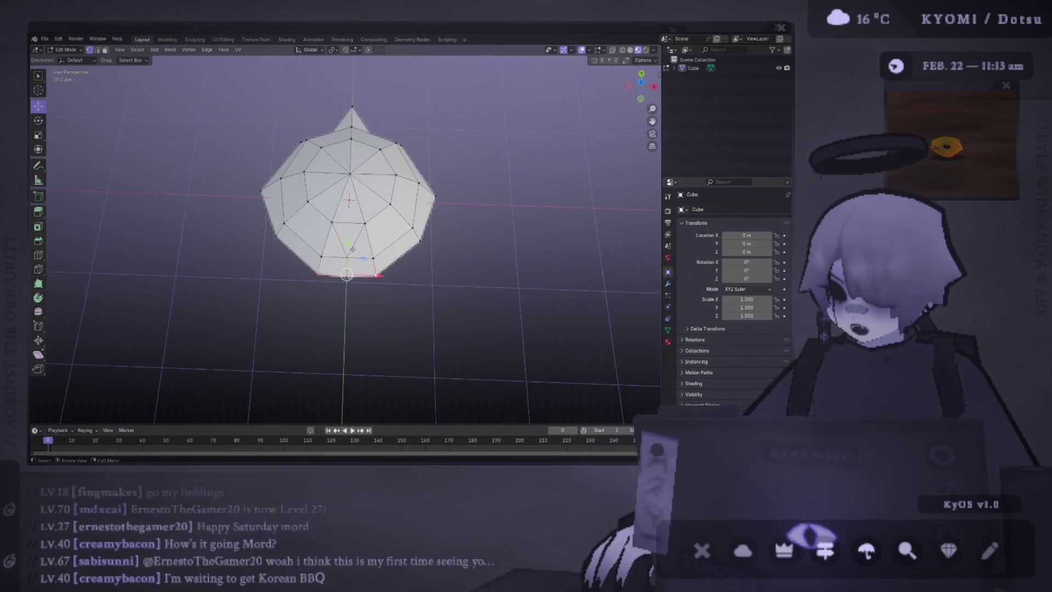
pyautogui.press('s')
pyautogui.click(395, 246)
pyautogui.moveTo(394, 247)
pyautogui.mouseDown(button='middle')
pyautogui.moveTo(431, 242)
pyautogui.moveTo(393, 238)
pyautogui.moveTo(378, 374)
pyautogui.mouseUp(button='middle')
pyautogui.click(425, 239)
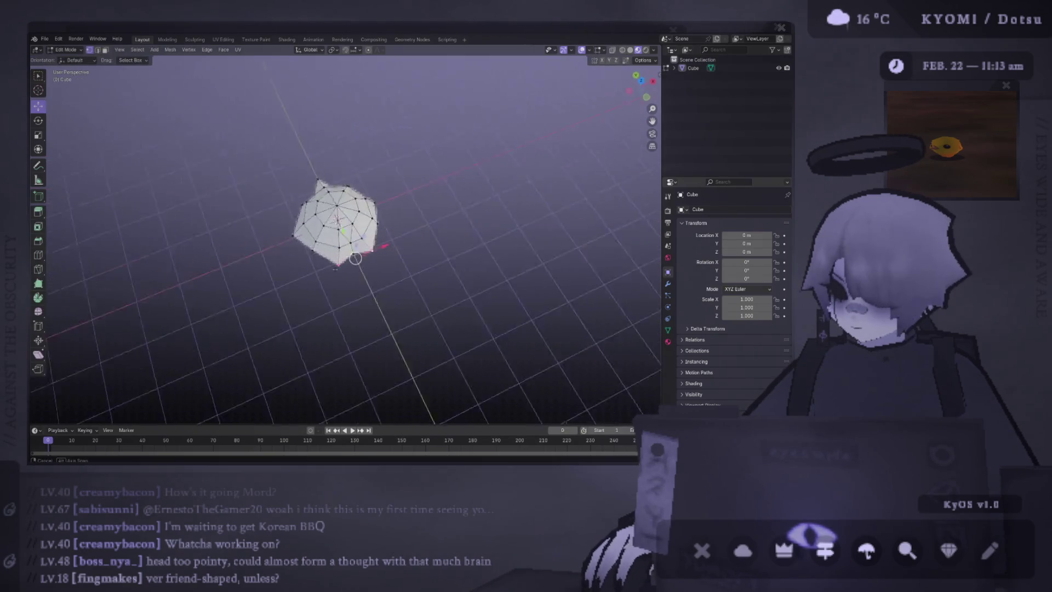
pyautogui.press('Tab')
pyautogui.moveTo(461, 298)
pyautogui.mouseDown(button='middle')
pyautogui.moveTo(394, 258)
pyautogui.moveTo(445, 242)
pyautogui.moveTo(465, 164)
pyautogui.moveTo(512, 313)
pyautogui.moveTo(481, 331)
pyautogui.moveTo(567, 281)
pyautogui.moveTo(554, 235)
pyautogui.moveTo(565, 233)
pyautogui.moveTo(400, 250)
pyautogui.mouseUp(button='middle')
pyautogui.press('Tab')
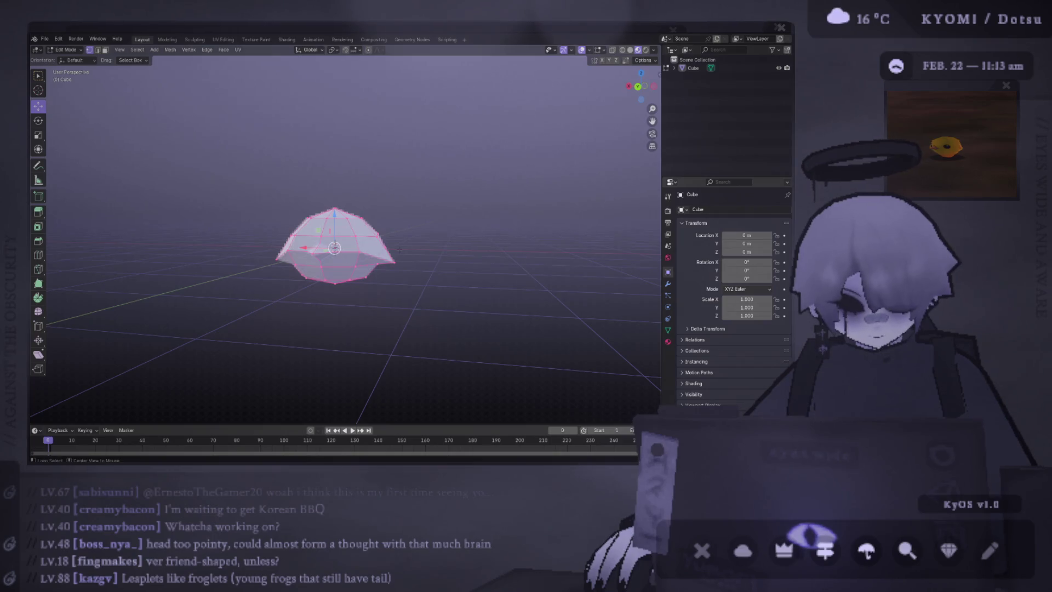
# - Undo an accidental Shift+D duplicate of the body, dismiss the vertex menus, and leave Edit Mode
pyautogui.rightClick(400, 250)
pyautogui.press('Escape')
pyautogui.hotkey('shift', 'd')
pyautogui.click(349, 289)
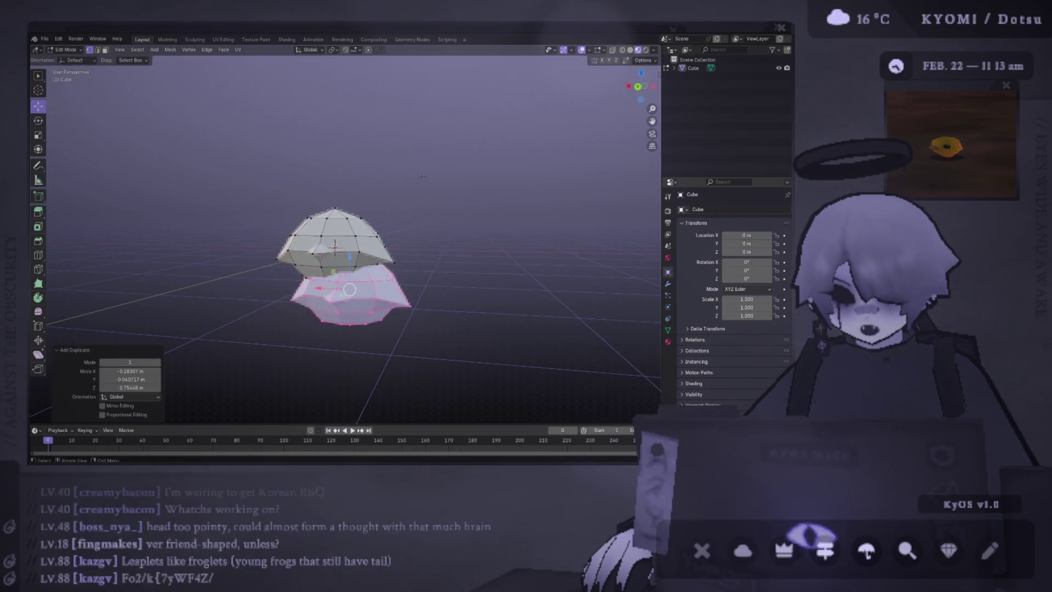
pyautogui.hotkey('ctrl', 'z')
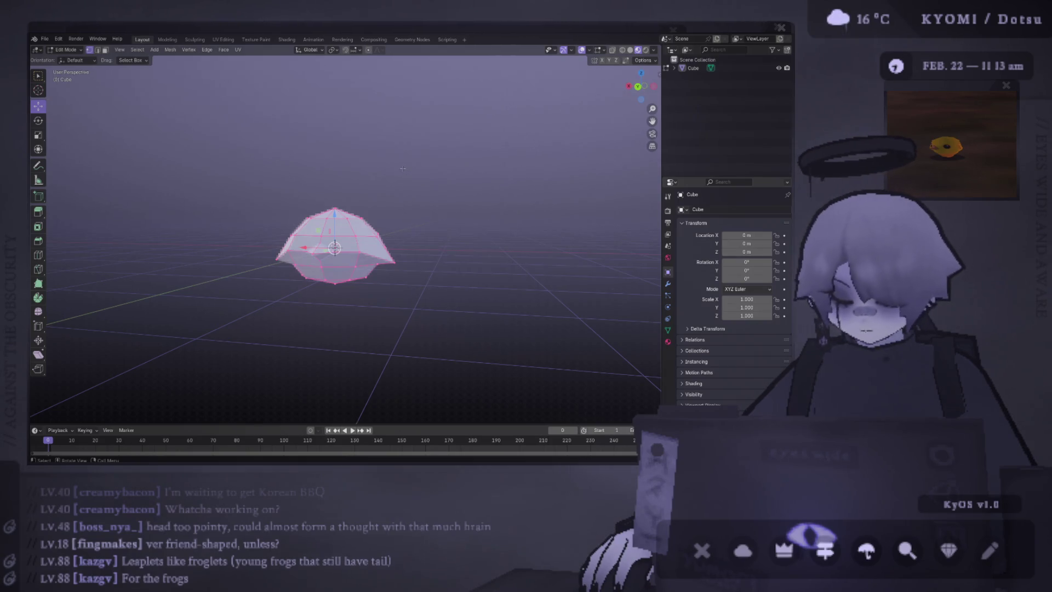
pyautogui.rightClick(404, 170)
pyautogui.click(404, 171)
pyautogui.rightClick(279, 212)
pyautogui.press('Escape')
pyautogui.press('Tab')
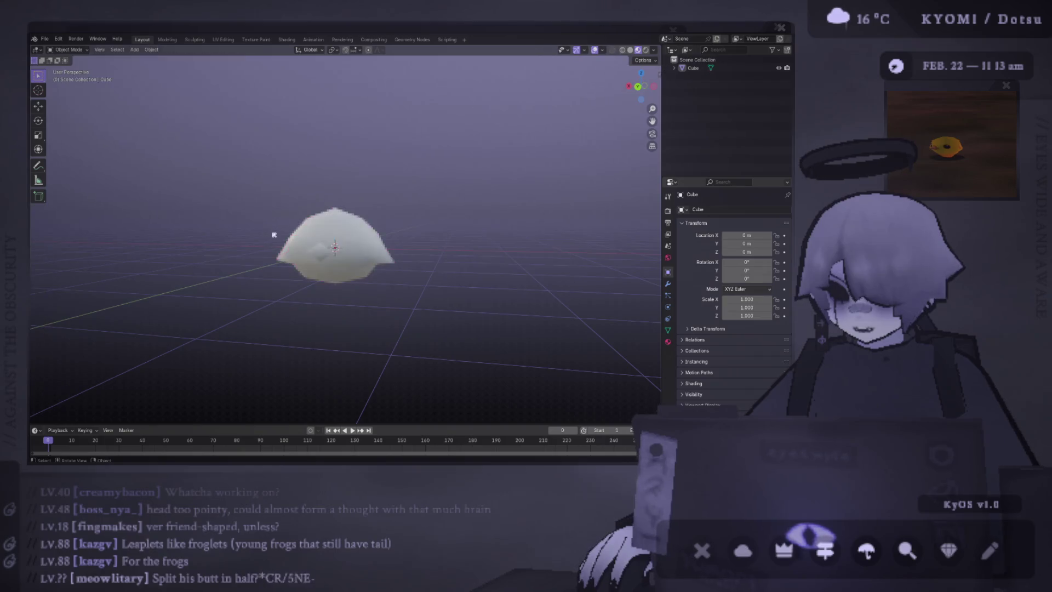
pyautogui.scroll(3, 317, 245)
pyautogui.scroll(-3, 317, 246)
# - Orbit the body from above and below, briefly entering and leaving Edit Mode to inspect it
pyautogui.moveTo(316, 244)
pyautogui.mouseDown(button='middle')
pyautogui.moveTo(176, 294)
pyautogui.moveTo(309, 280)
pyautogui.moveTo(354, 364)
pyautogui.moveTo(352, 275)
pyautogui.moveTo(404, 271)
pyautogui.moveTo(311, 271)
pyautogui.moveTo(330, 281)
pyautogui.moveTo(570, 206)
pyautogui.moveTo(404, 193)
pyautogui.moveTo(412, 261)
pyautogui.moveTo(386, 303)
pyautogui.moveTo(359, 194)
pyautogui.mouseUp(button='middle')
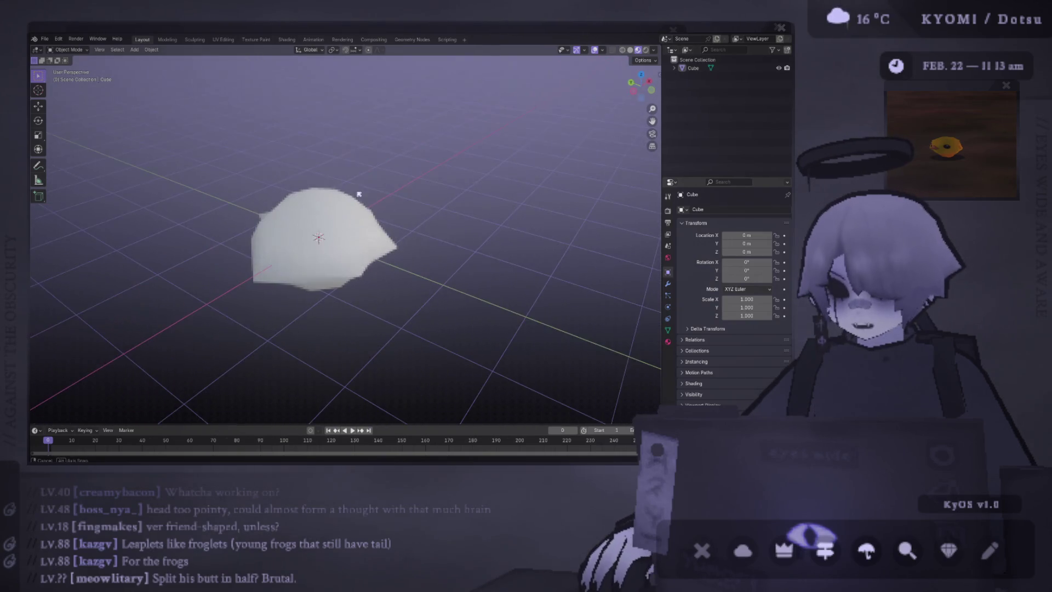
pyautogui.press('Tab')
pyautogui.moveTo(304, 222); pyautogui.dragTo(470, 205, button='middle')
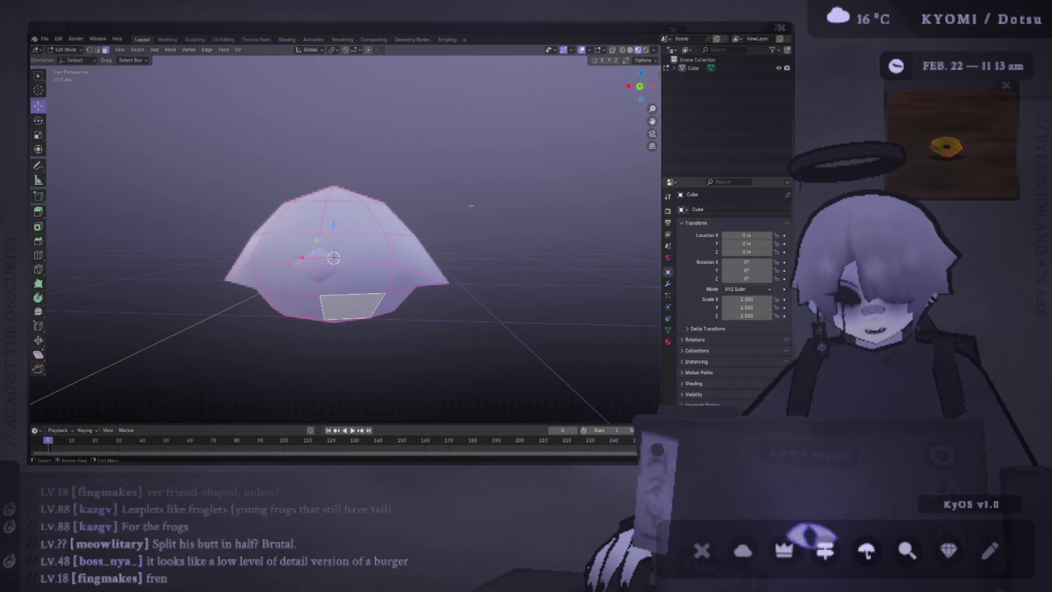
pyautogui.press('Tab')
pyautogui.moveTo(471, 206)
pyautogui.mouseDown(button='middle')
pyautogui.moveTo(385, 231)
pyautogui.moveTo(390, 241)
pyautogui.mouseUp(button='middle')
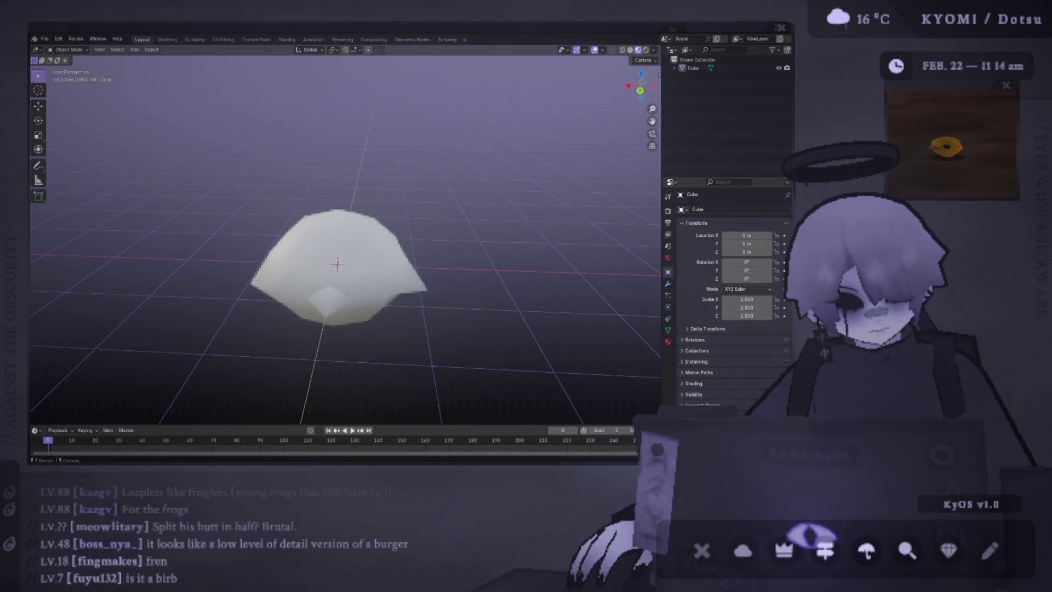
pyautogui.moveTo(329, 345); pyautogui.dragTo(101, 313, button='middle')
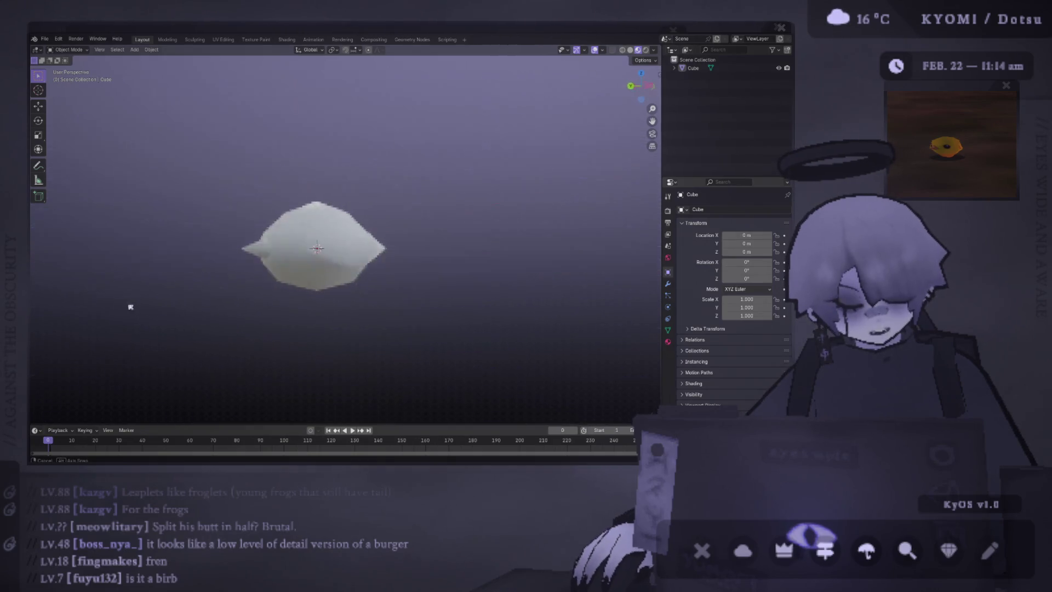
# - Move the body's left tip vertex farther out along X to lengthen the point, then view the result
pyautogui.click(279, 255)
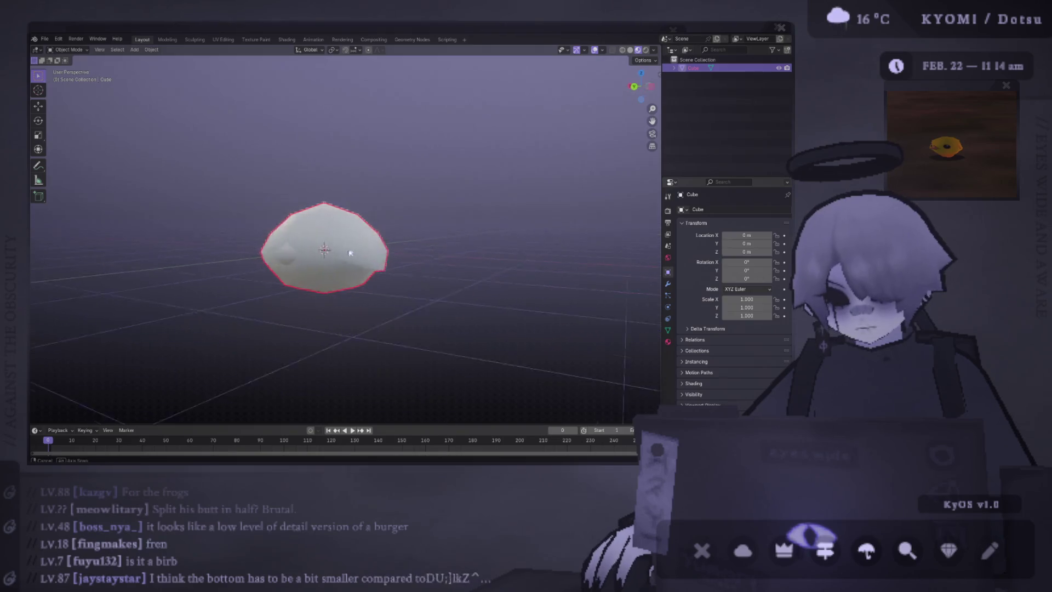
pyautogui.press('Tab')
pyautogui.moveTo(242, 245)
pyautogui.mouseDown(button='middle')
pyautogui.moveTo(346, 247)
pyautogui.moveTo(279, 251)
pyautogui.mouseUp(button='middle')
pyautogui.press('1')
pyautogui.click(289, 249)
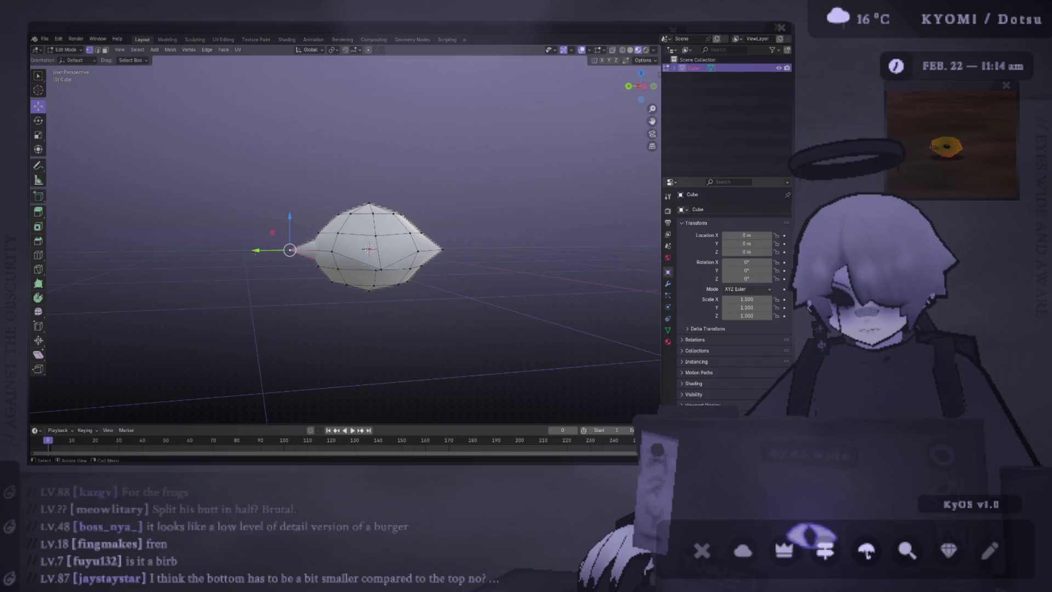
pyautogui.press('g')
pyautogui.press('x')
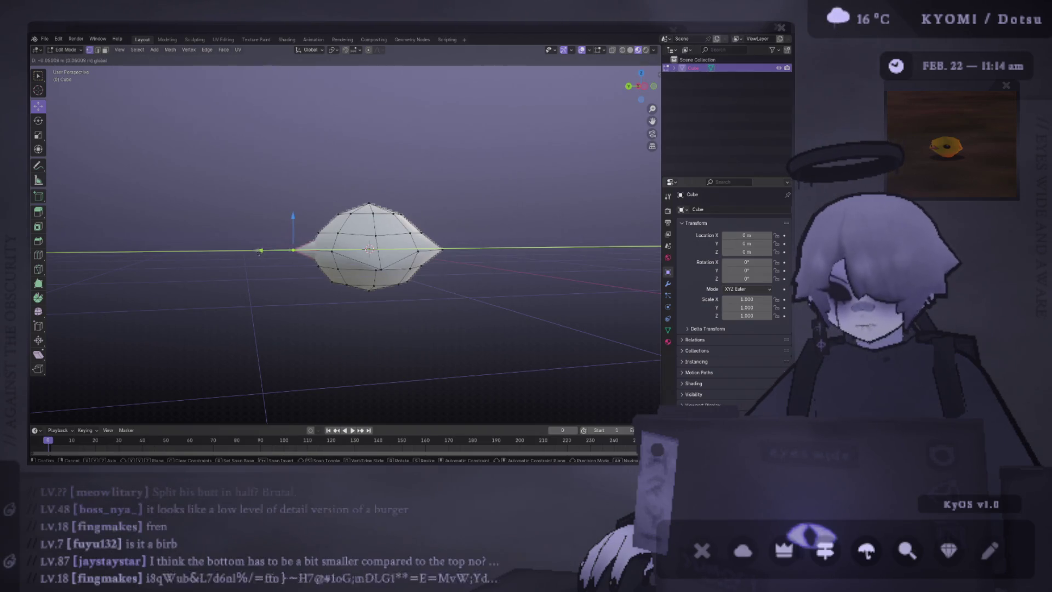
pyautogui.click(262, 250)
pyautogui.press('Tab')
pyautogui.moveTo(261, 251)
pyautogui.mouseDown(button='middle')
pyautogui.moveTo(437, 312)
pyautogui.moveTo(402, 389)
pyautogui.mouseUp(button='middle')
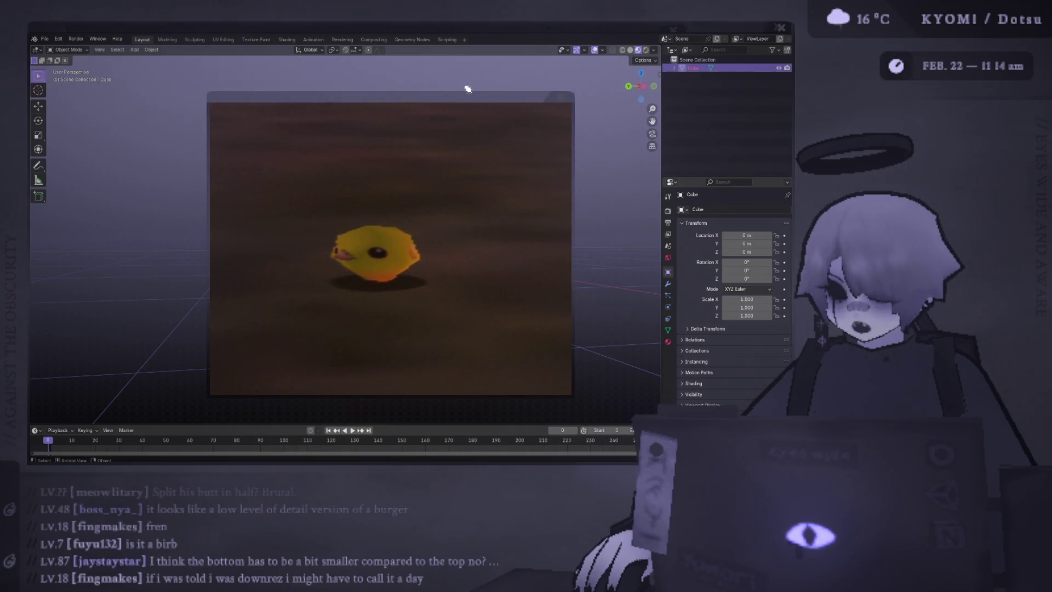
# - Drag the bird reference photo to the far right and orbit to a low frontal view of the body
pyautogui.moveTo(463, 87); pyautogui.dragTo(665, 86)
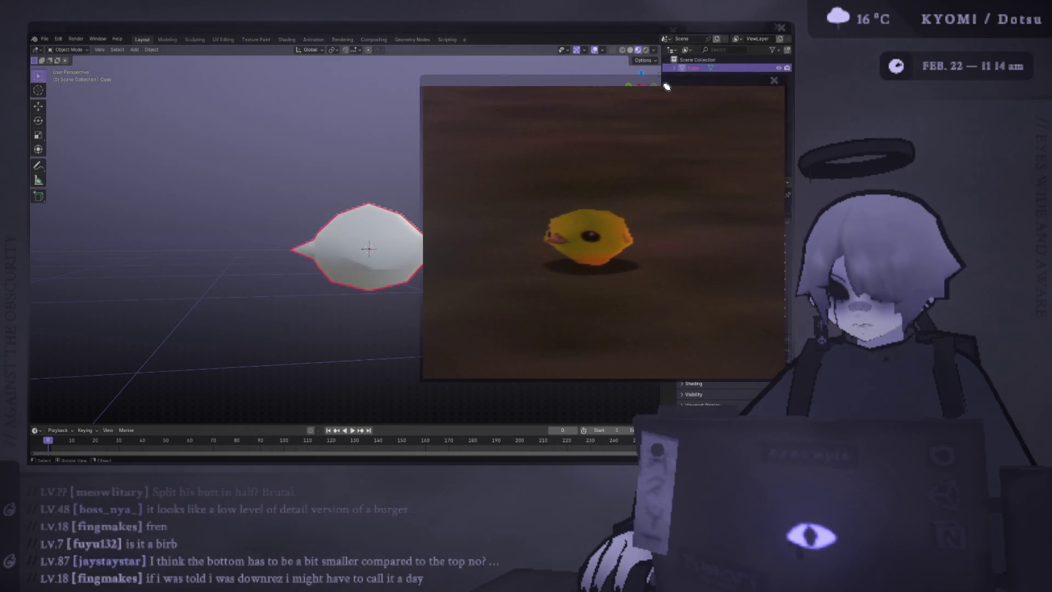
pyautogui.scroll(-2, 665, 87)
pyautogui.scroll(-2, 758, 93)
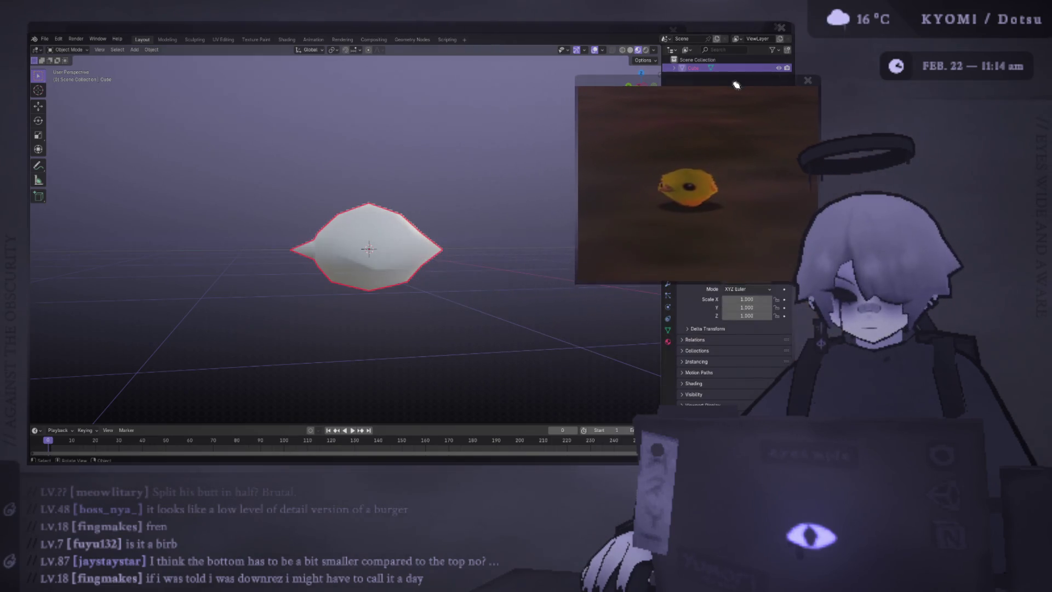
pyautogui.scroll(-1, 735, 87)
pyautogui.scroll(-1, 733, 85)
pyautogui.scroll(-1, 742, 77)
pyautogui.moveTo(743, 77); pyautogui.dragTo(1026, 110)
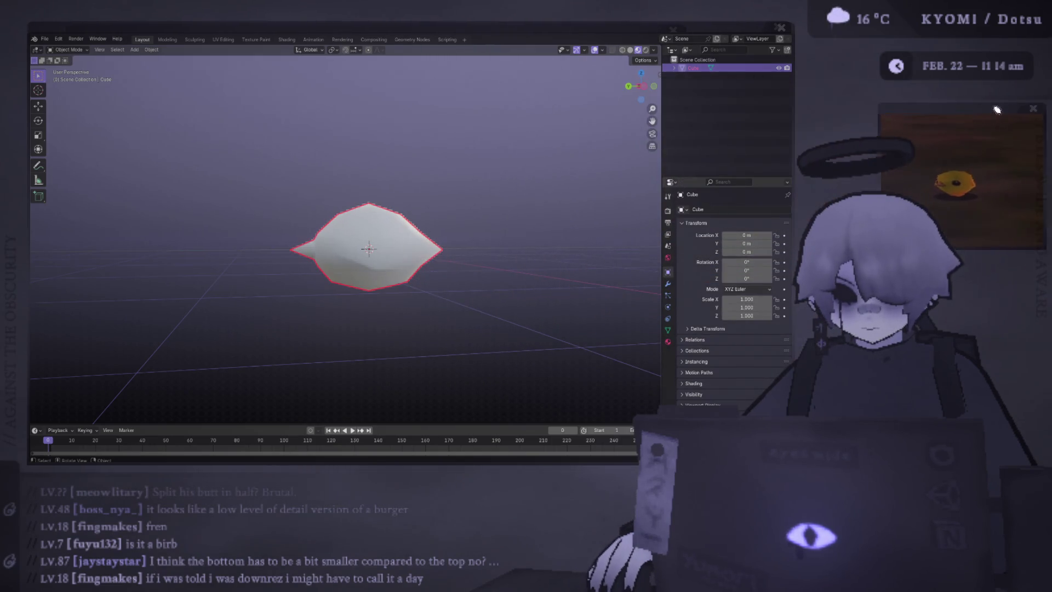
pyautogui.scroll(-1, 1026, 112)
pyautogui.scroll(-1, 1027, 112)
pyautogui.scroll(-2, 1027, 112)
pyautogui.scroll(1, 1026, 111)
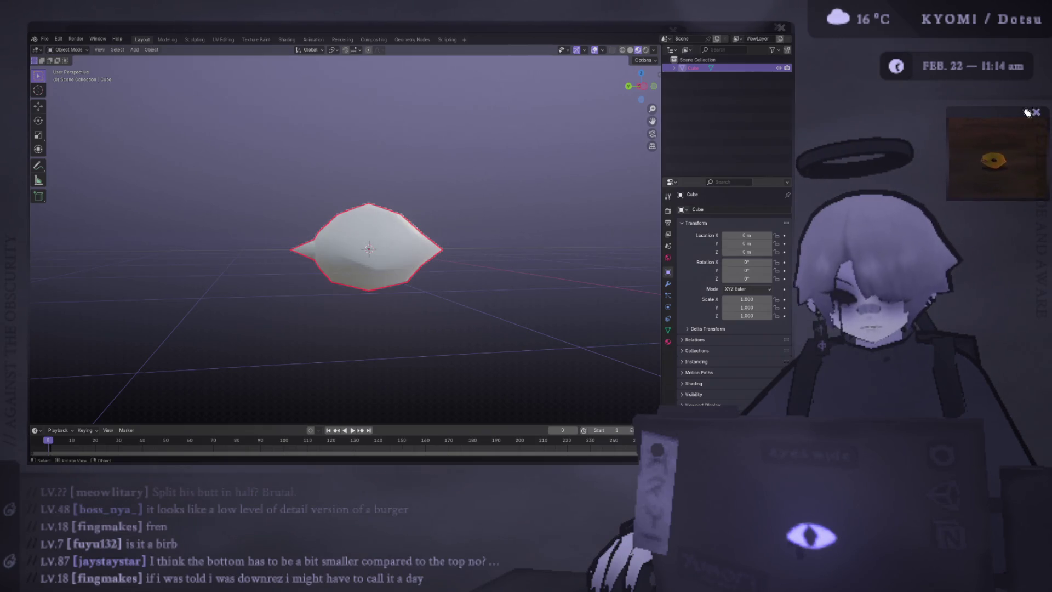
pyautogui.scroll(1, 1027, 111)
pyautogui.moveTo(444, 247); pyautogui.dragTo(450, 215, button='middle')
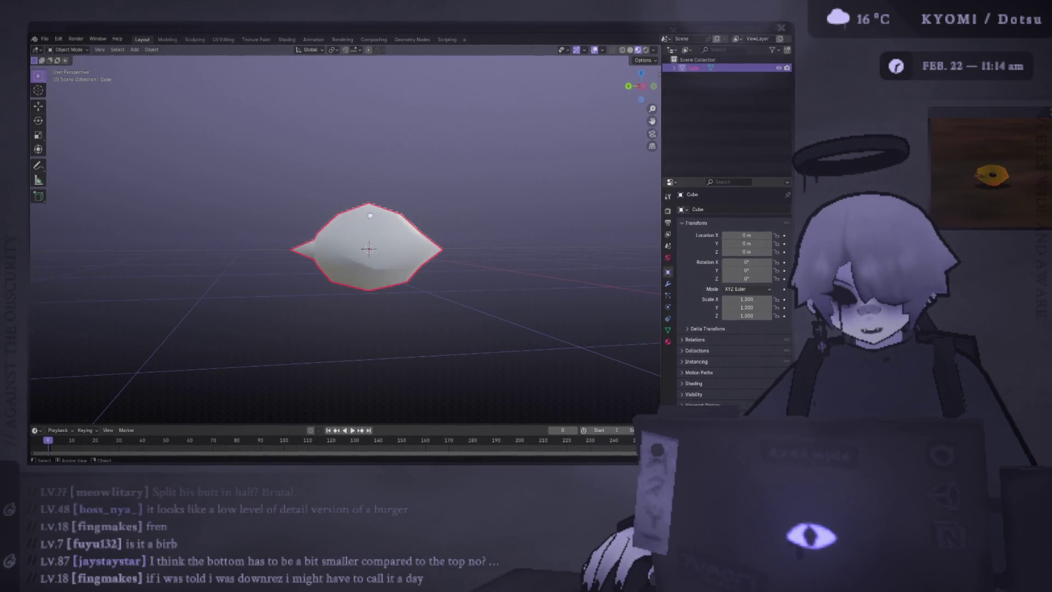
pyautogui.scroll(1, 364, 246)
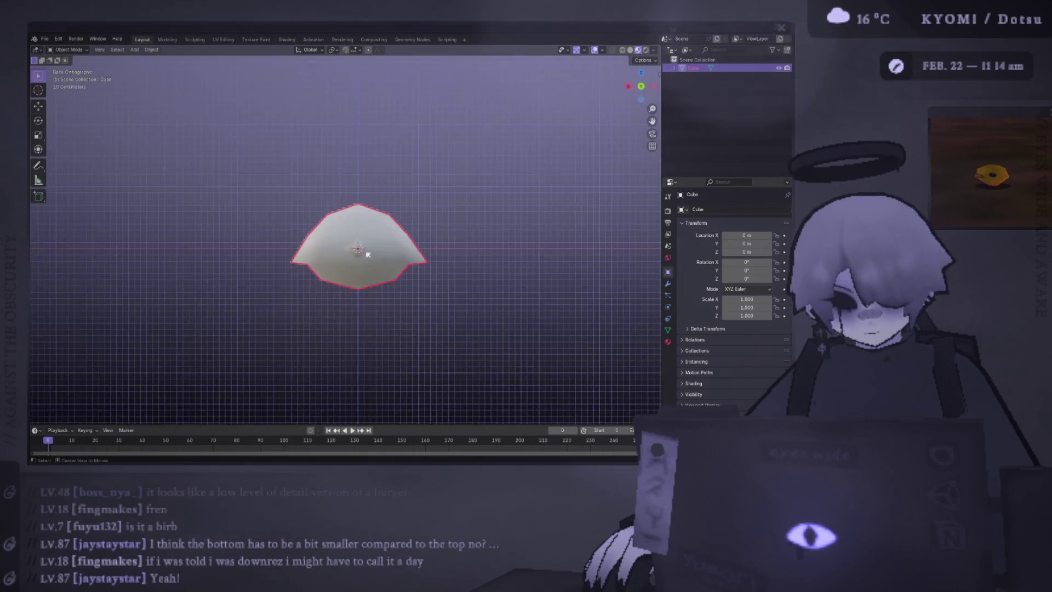
pyautogui.scroll(3, 364, 252)
# - From a back view, shrink the bottom vertex loop and nudge it along Z
pyautogui.moveTo(339, 294); pyautogui.dragTo(362, 288, button='middle')
pyautogui.press('Tab')
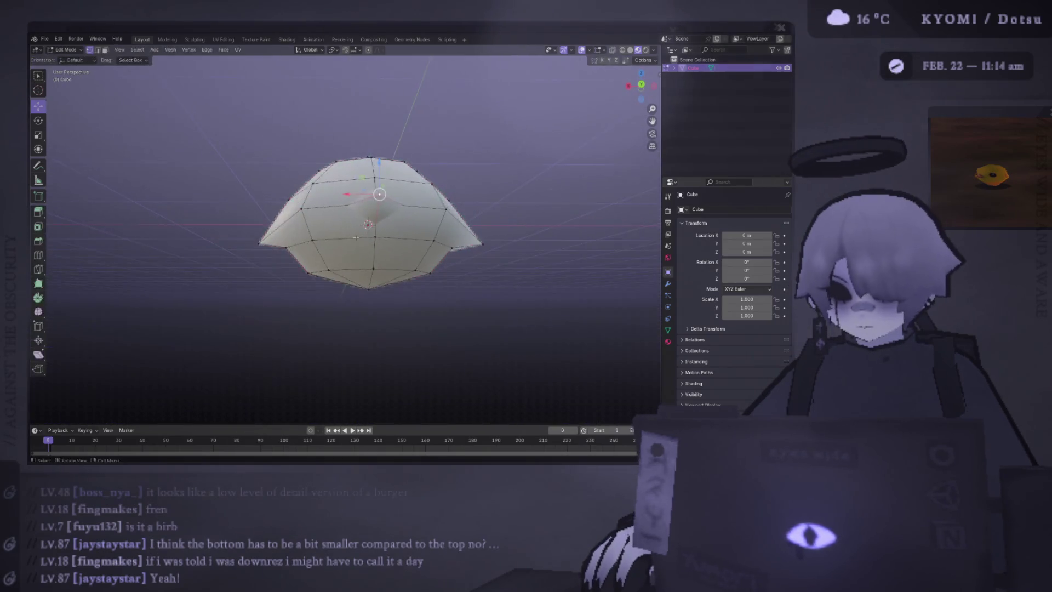
pyautogui.press('Tab')
pyautogui.press('Tab')
pyautogui.press('ctrl+KP_1')
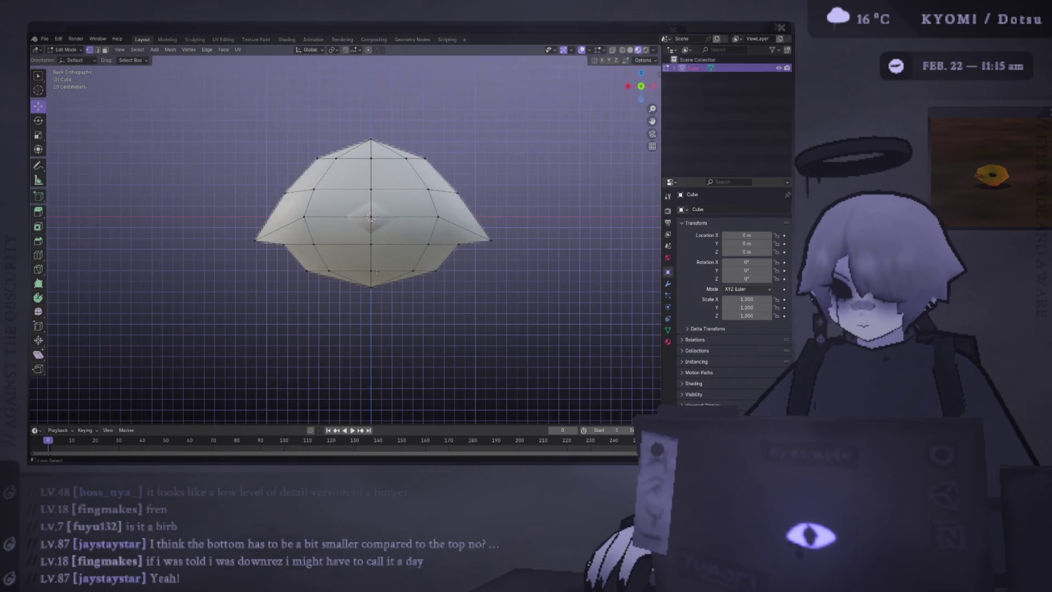
pyautogui.keyDown('alt'); pyautogui.click(370, 276); pyautogui.keyUp('alt')
pyautogui.moveTo(370, 277); pyautogui.dragTo(411, 272, button='middle')
pyautogui.press('ctrl+KP_1')
pyautogui.press('s')
pyautogui.click(422, 271)
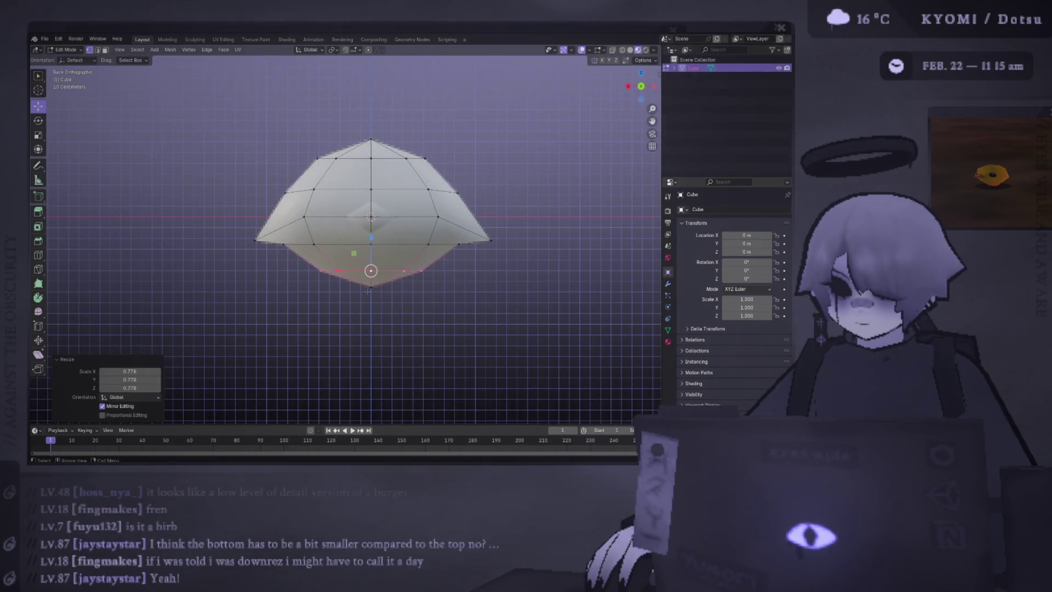
pyautogui.press('g')
pyautogui.press('z')
pyautogui.press('Return')
# - Widen the bottom edge loop and review the whole body outside editing
pyautogui.keyDown('alt'); pyautogui.click(378, 271); pyautogui.keyUp('alt')
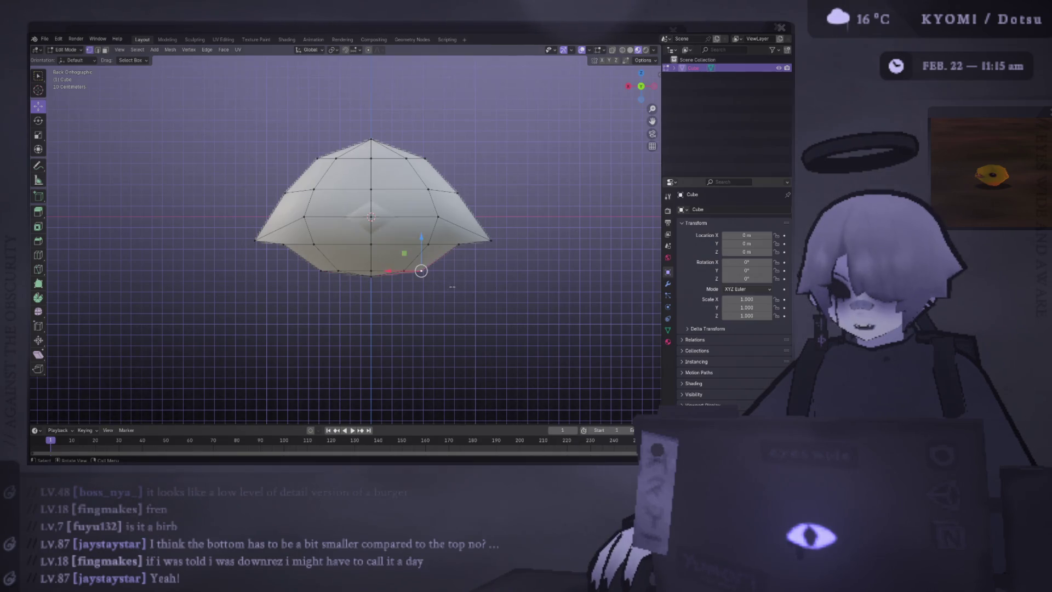
pyautogui.hotkey('alt', 'a')
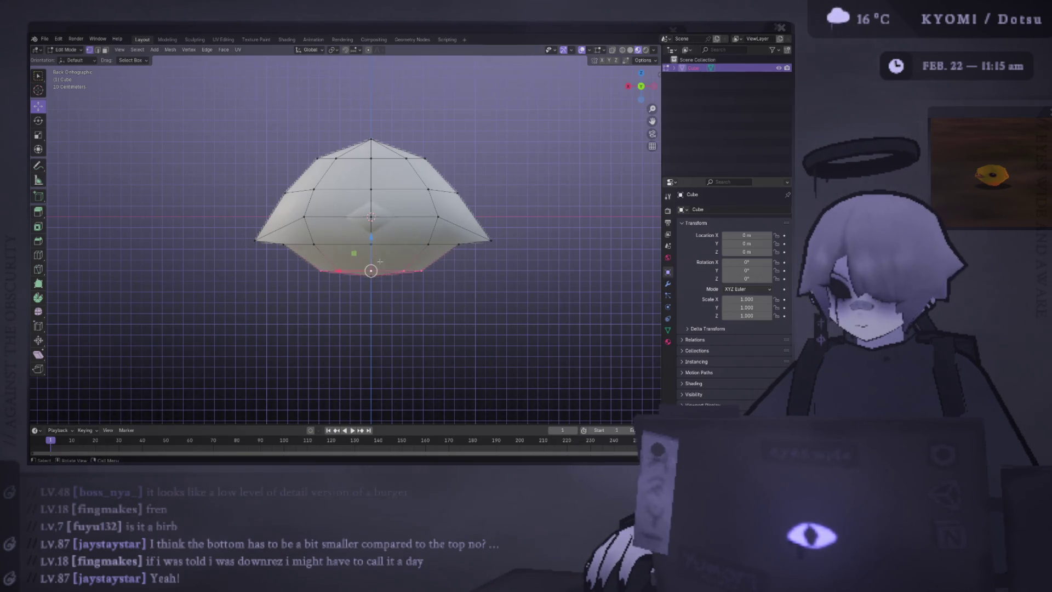
pyautogui.press('s')
pyautogui.click(384, 264)
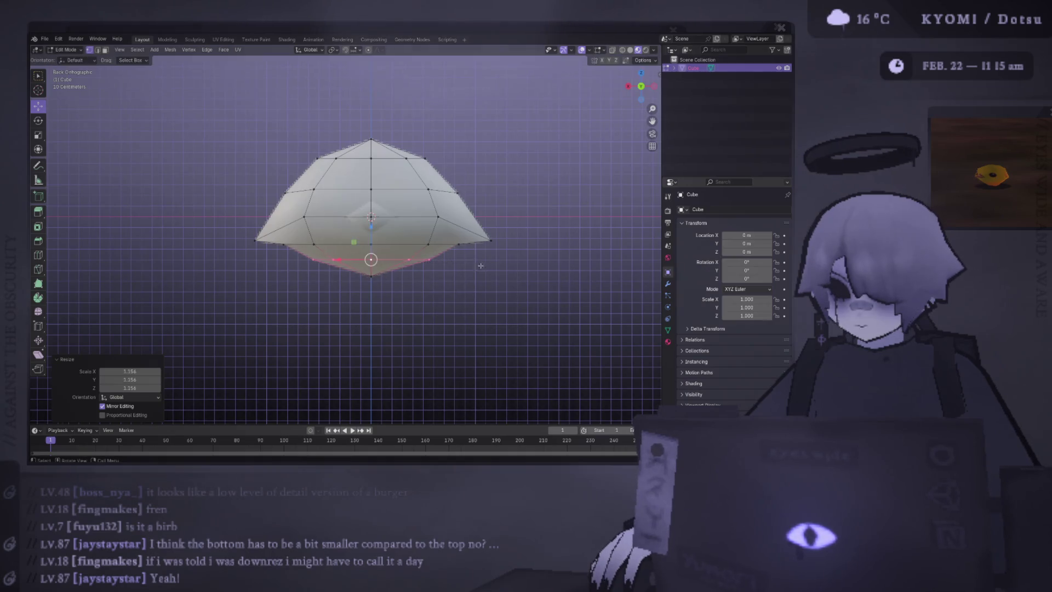
pyautogui.press('Tab')
pyautogui.moveTo(481, 264); pyautogui.dragTo(361, 293, button='middle')
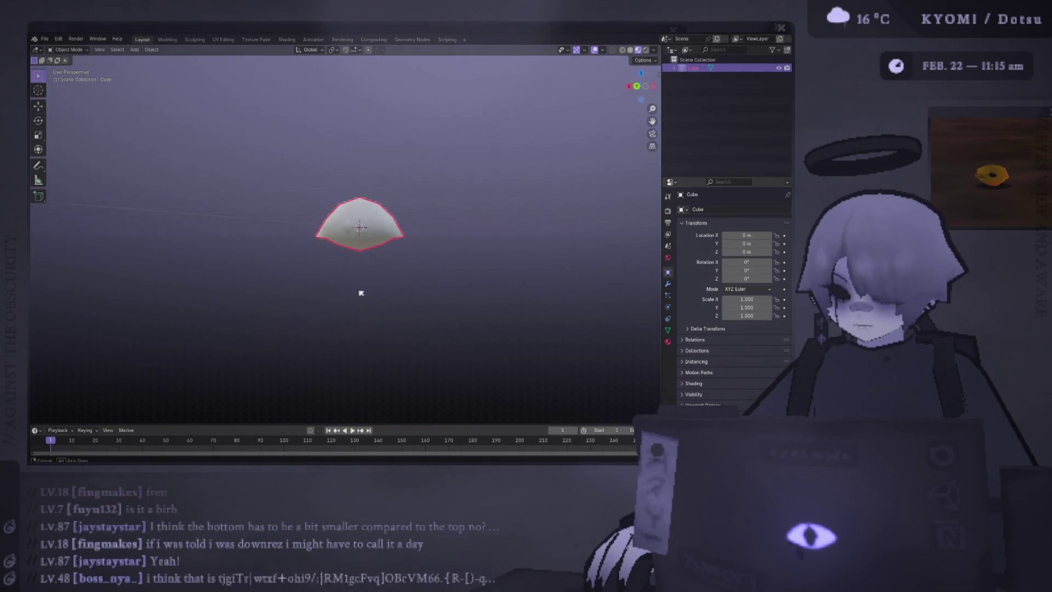
pyautogui.scroll(3, 361, 293)
pyautogui.press('Tab')
pyautogui.scroll(3, 365, 278)
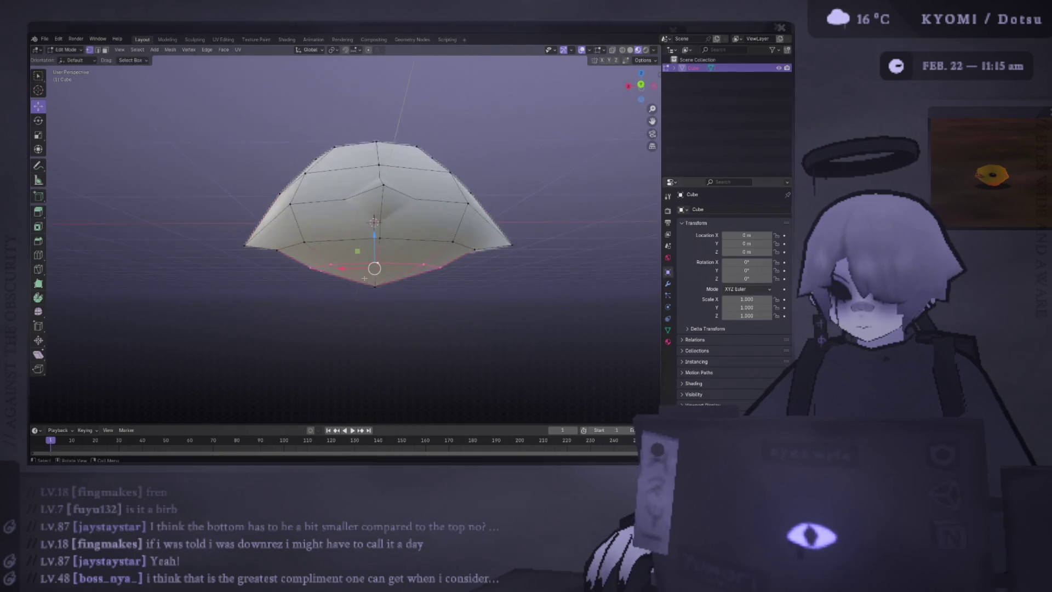
# - Pull the lowest vertices further down along Z and rescale them
pyautogui.moveTo(365, 279); pyautogui.dragTo(378, 260, button='middle')
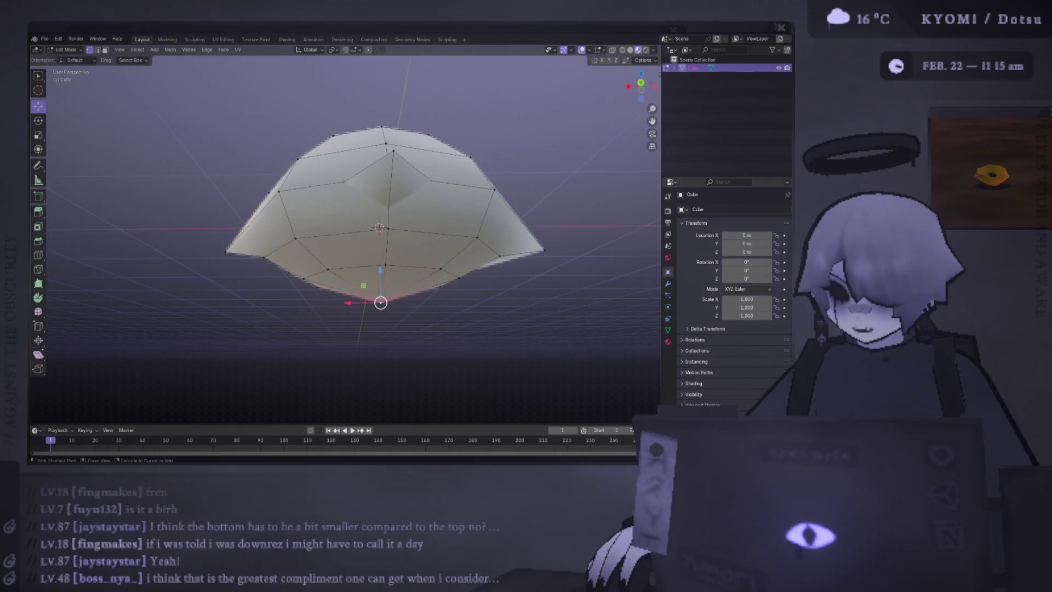
pyautogui.moveTo(383, 263)
pyautogui.mouseDown(button='middle')
pyautogui.moveTo(425, 279)
pyautogui.moveTo(328, 269)
pyautogui.mouseUp(button='middle')
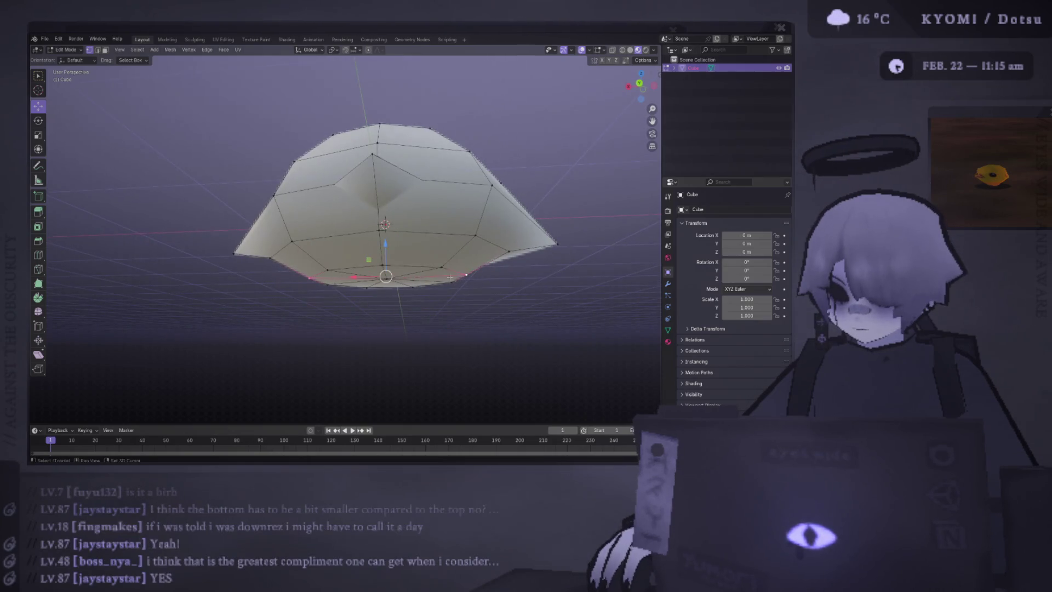
pyautogui.press('g')
pyautogui.press('z')
pyautogui.press('Return')
pyautogui.press('s')
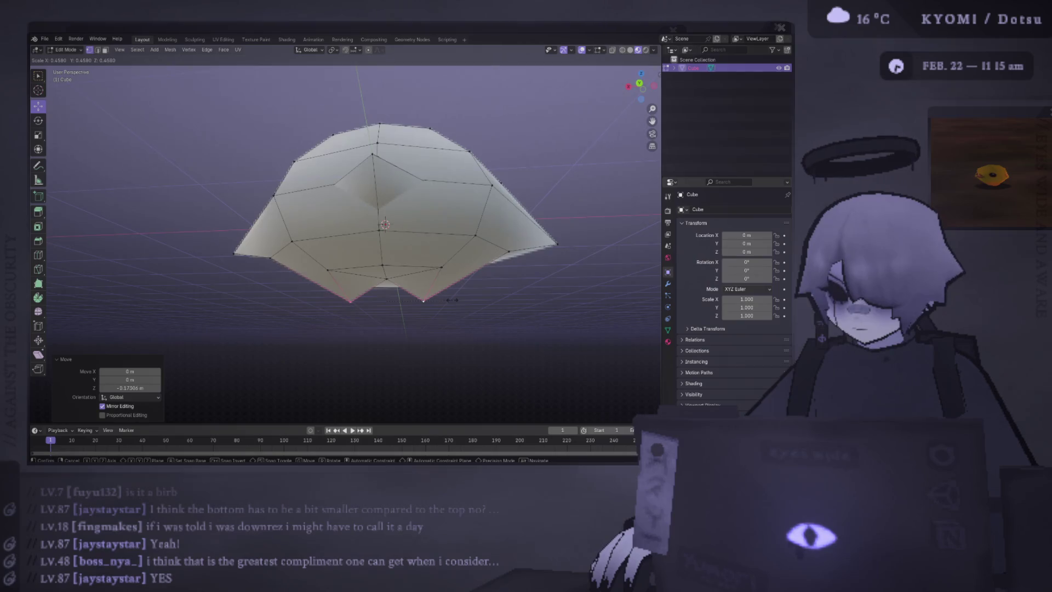
pyautogui.click(452, 300)
pyautogui.scroll(-4, 448, 306)
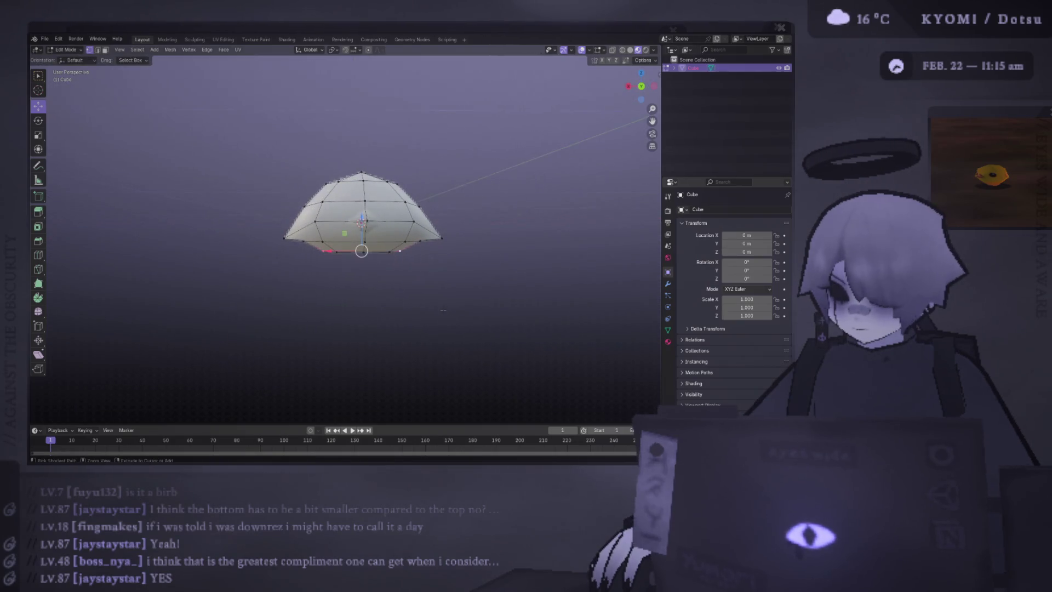
pyautogui.scroll(4, 440, 308)
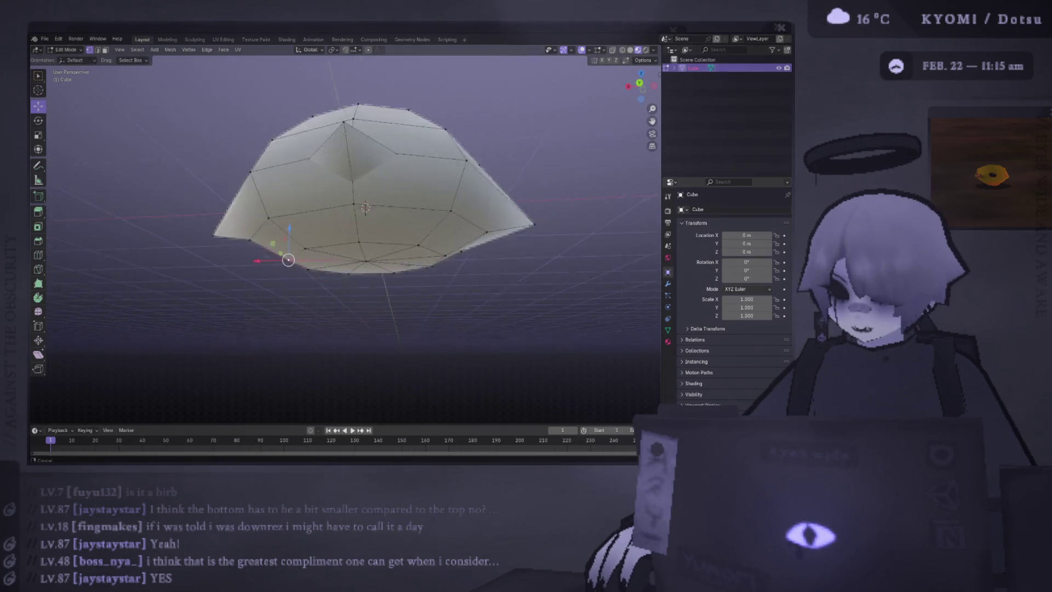
# - Subdivide around the bottom-centre vertex after abandoning a trial loop cut
pyautogui.moveTo(439, 307); pyautogui.dragTo(413, 248, button='middle')
pyautogui.rightClick(413, 247)
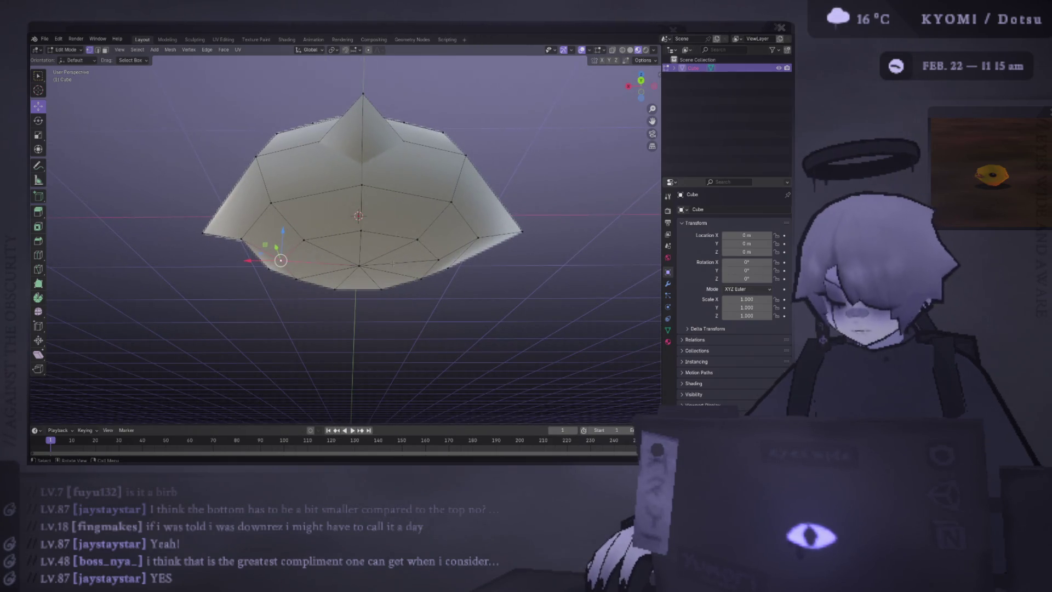
pyautogui.click(387, 265)
pyautogui.hotkey('ctrl', 'r')
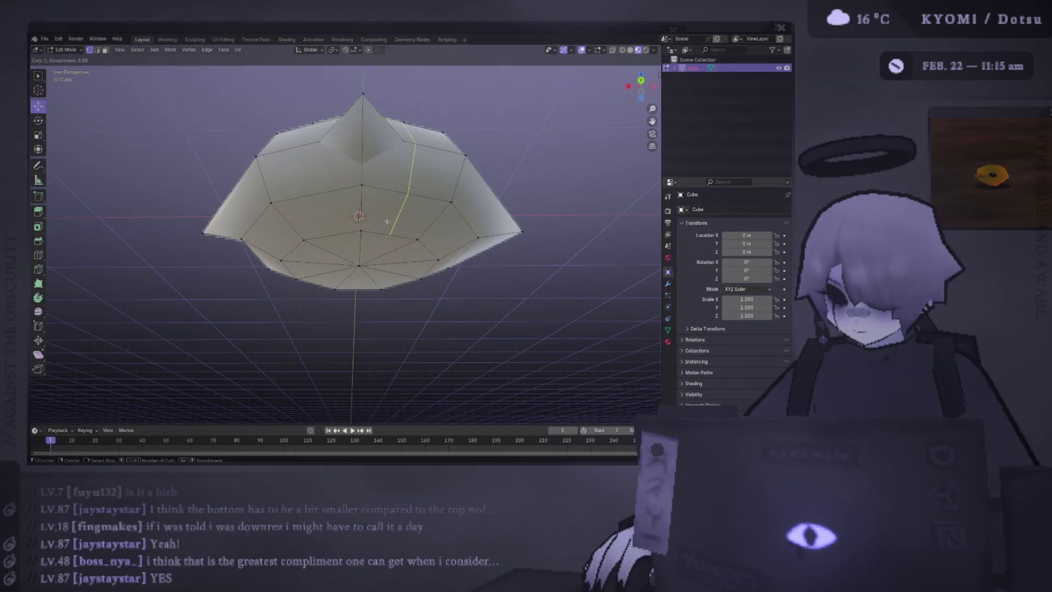
pyautogui.rightClick(385, 270)
pyautogui.moveTo(385, 271)
pyautogui.mouseDown(button='middle')
pyautogui.moveTo(390, 246)
pyautogui.moveTo(365, 215)
pyautogui.moveTo(378, 296)
pyautogui.mouseUp(button='middle')
# - Subdivide further groups of lower vertices through the vertex context menu
pyautogui.rightClick(365, 215)
pyautogui.click(366, 215)
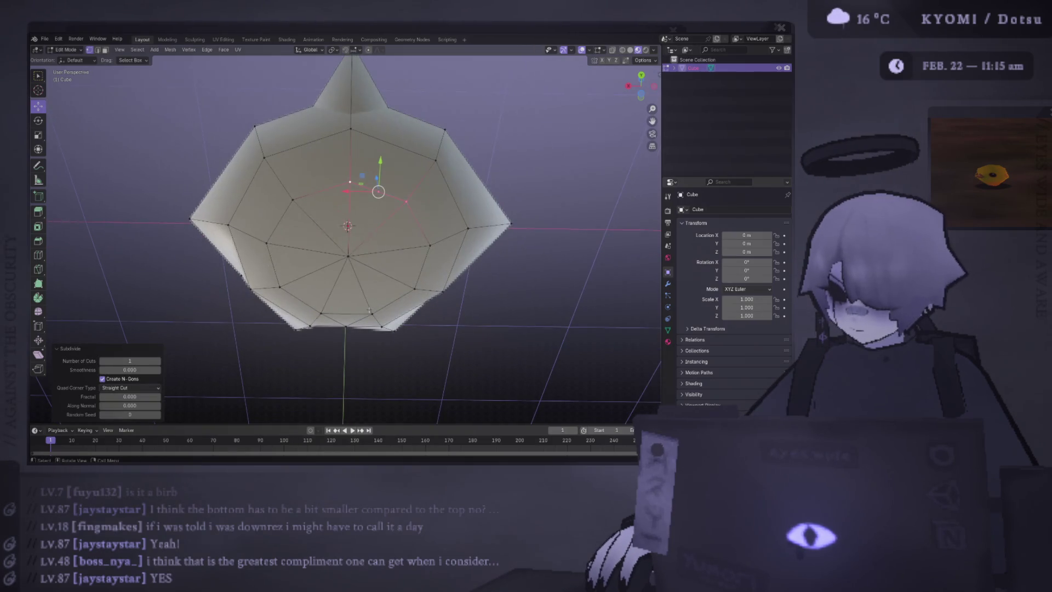
pyautogui.click(413, 285)
pyautogui.keyDown('shift'); pyautogui.click(360, 312); pyautogui.keyUp('shift')
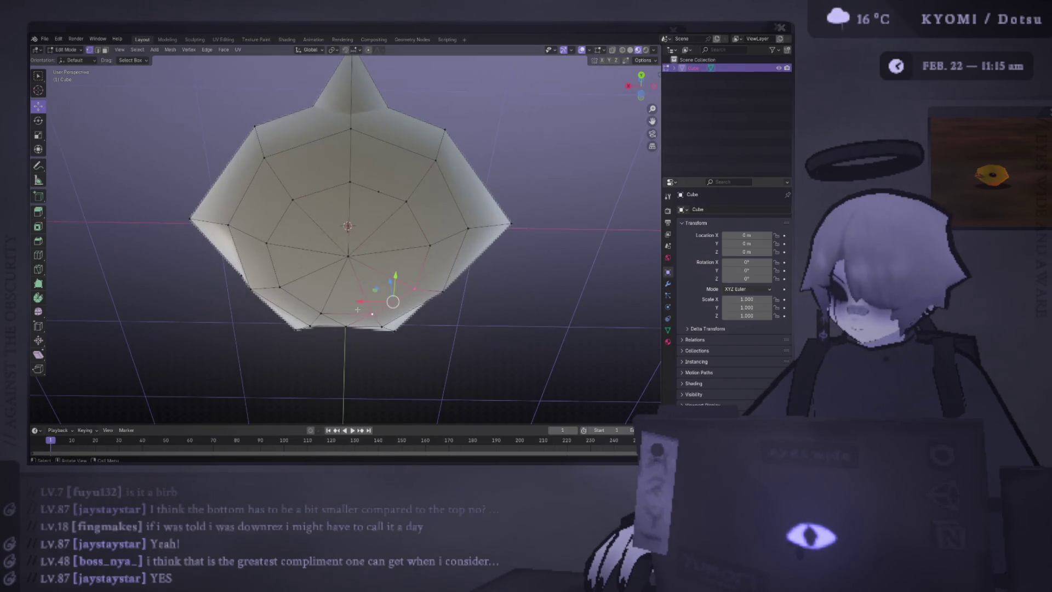
pyautogui.rightClick(358, 310)
pyautogui.click(354, 306)
pyautogui.click(302, 297)
pyautogui.rightClick(286, 288)
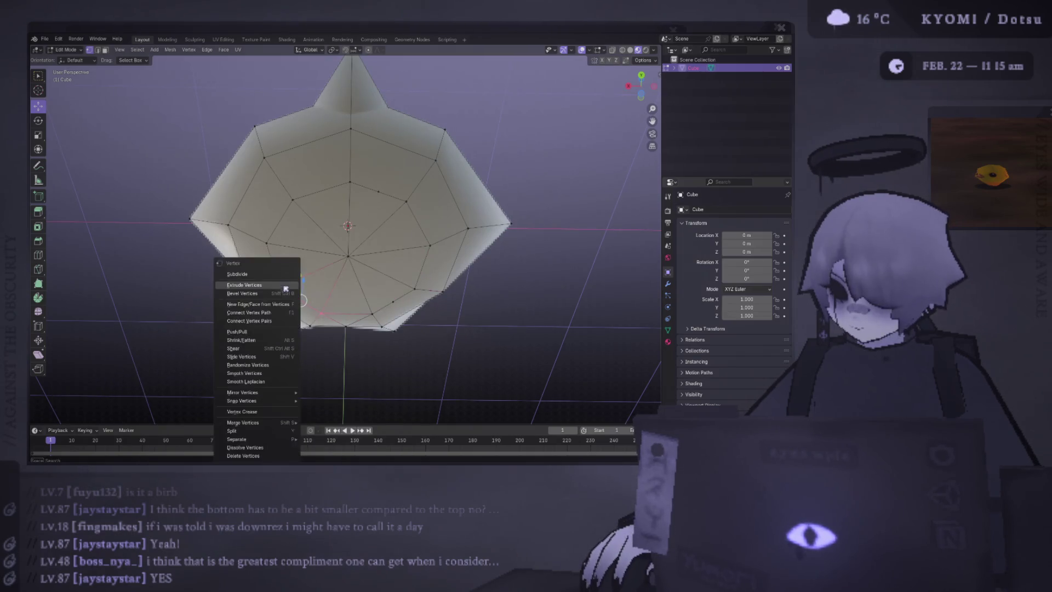
pyautogui.click(285, 288)
pyautogui.click(293, 176)
pyautogui.click(321, 161)
pyautogui.rightClick(343, 195)
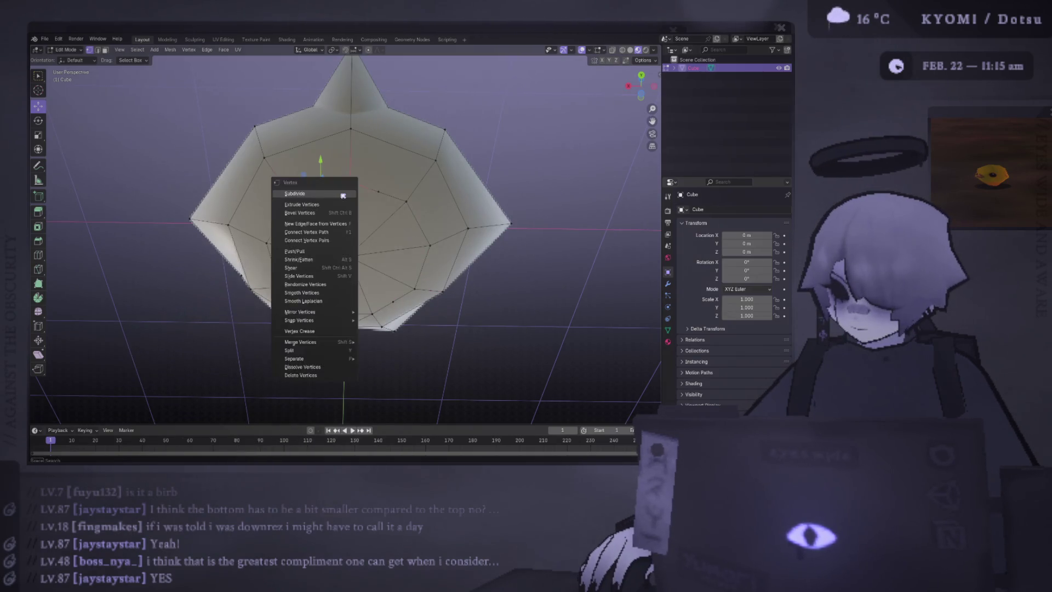
pyautogui.click(342, 195)
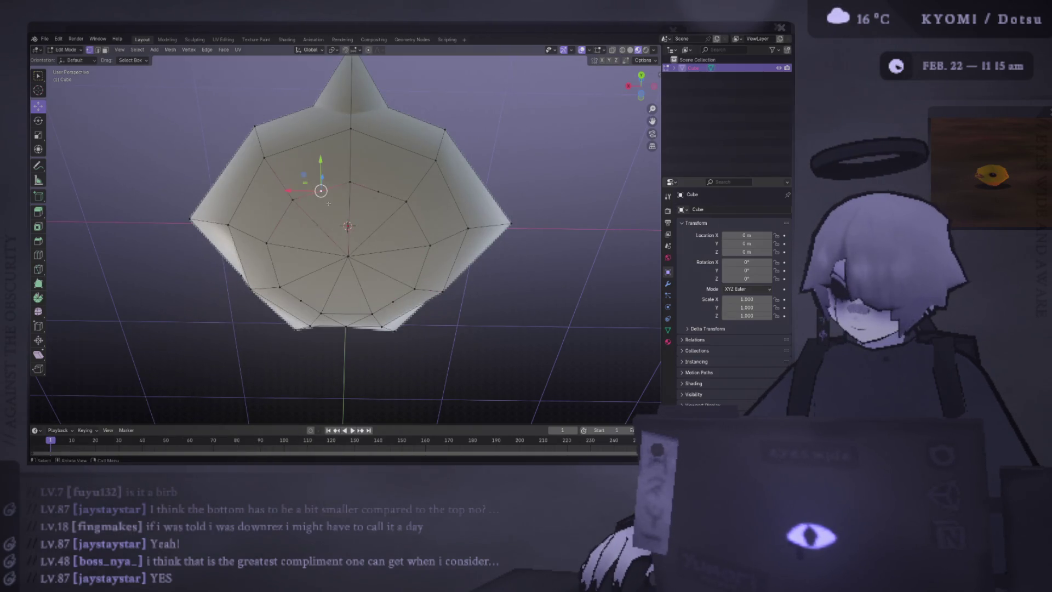
# - Lower a set of selected bottom vertices along Z to begin the pointed feet
pyautogui.keyDown('ctrl'); pyautogui.click(302, 300); pyautogui.keyUp('ctrl')
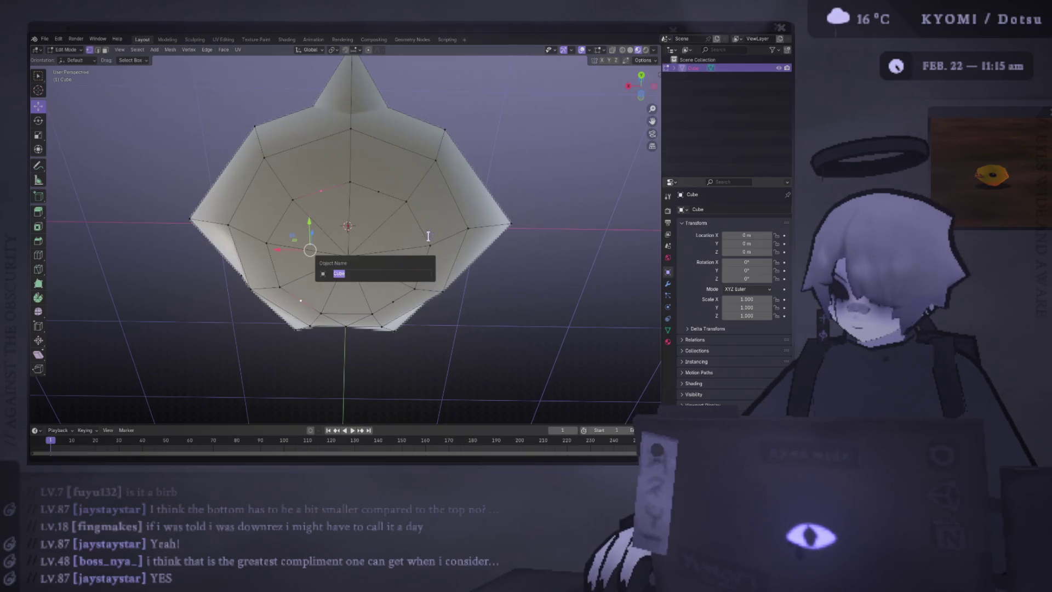
pyautogui.click(376, 198)
pyautogui.keyDown('ctrl'); pyautogui.click(391, 300); pyautogui.keyUp('ctrl')
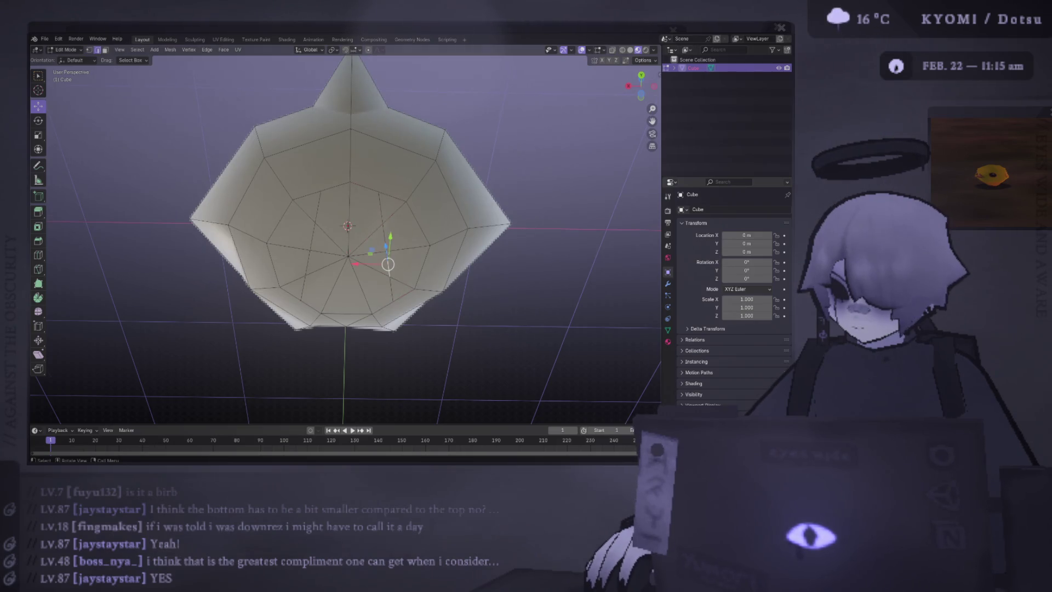
pyautogui.moveTo(392, 301)
pyautogui.mouseDown(button='middle')
pyautogui.moveTo(357, 286)
pyautogui.moveTo(349, 263)
pyautogui.moveTo(317, 287)
pyautogui.moveTo(469, 299)
pyautogui.moveTo(384, 251)
pyautogui.moveTo(394, 247)
pyautogui.mouseUp(button='middle')
pyautogui.press('g')
pyautogui.press('z')
pyautogui.press('Return')
pyautogui.press('Tab')
pyautogui.scroll(-4, 406, 279)
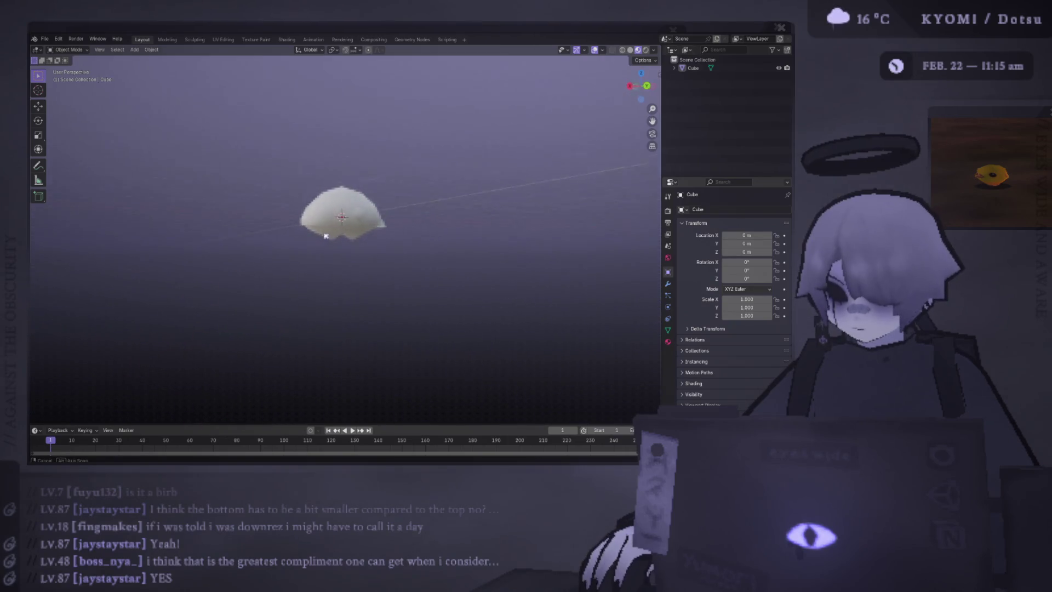
pyautogui.scroll(3, 394, 247)
# - Scale the foot vertices vertically and narrow them along one axis from the back view
pyautogui.press('Tab')
pyautogui.scroll(3, 431, 236)
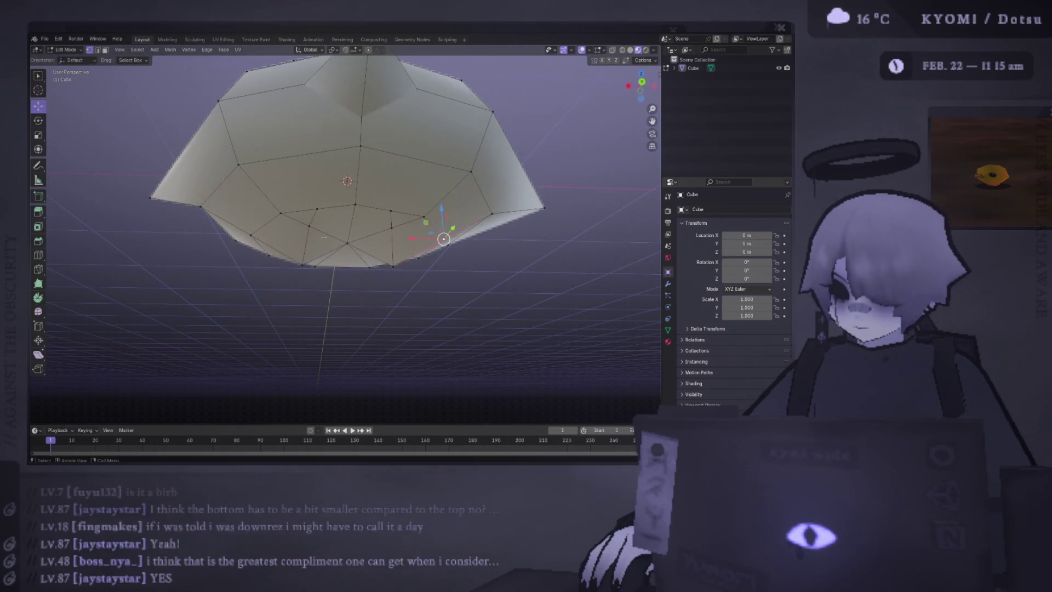
pyautogui.press('ctrl+KP_1')
pyautogui.press('s')
pyautogui.press('z')
pyautogui.click(491, 257)
pyautogui.press('s')
pyautogui.press('z')
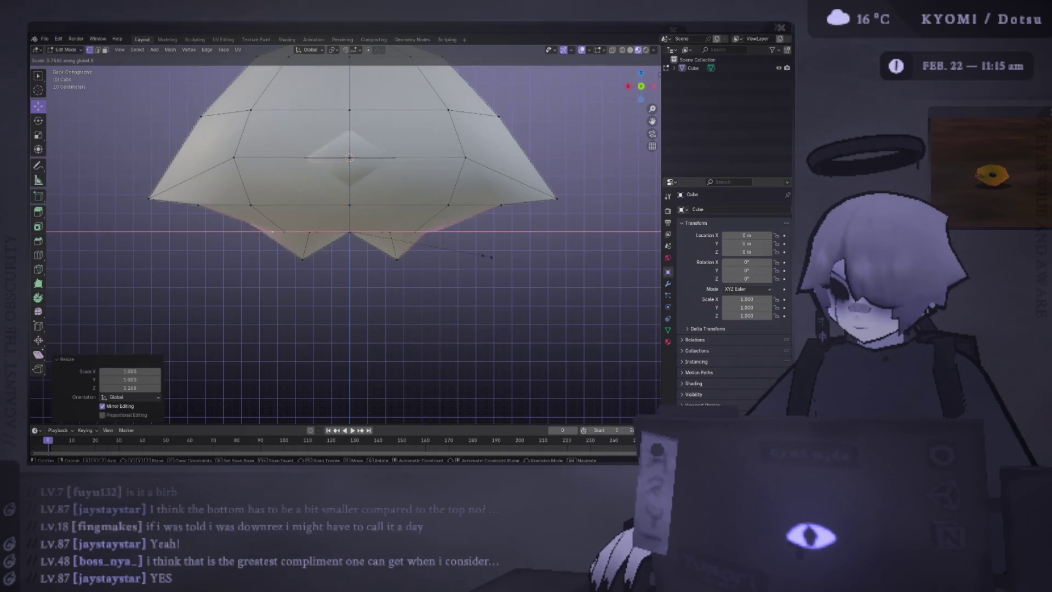
pyautogui.click(492, 257)
pyautogui.moveTo(492, 257)
pyautogui.mouseDown(button='middle')
pyautogui.moveTo(466, 198)
pyautogui.moveTo(247, 161)
pyautogui.mouseUp(button='middle')
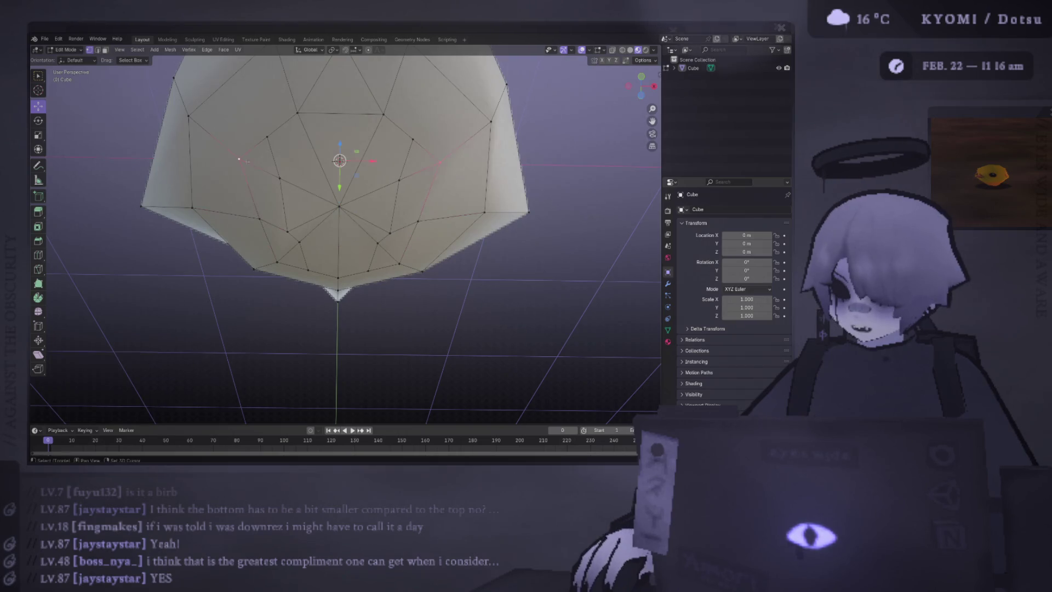
pyautogui.press('ctrl+KP_1')
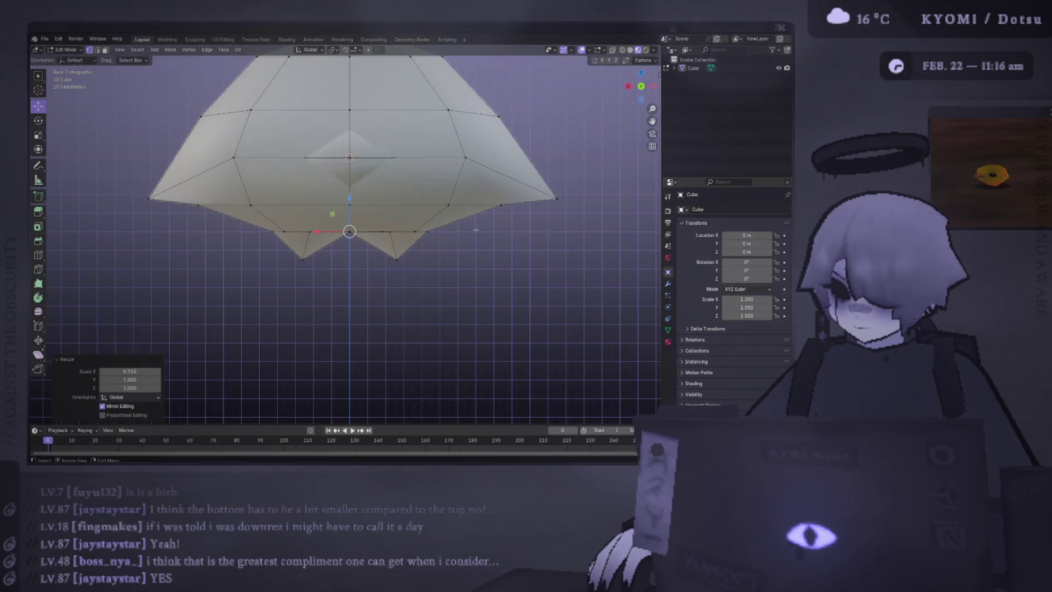
pyautogui.press('Tab')
pyautogui.moveTo(473, 240)
pyautogui.mouseDown(button='middle')
pyautogui.moveTo(430, 247)
pyautogui.moveTo(447, 256)
pyautogui.moveTo(461, 253)
pyautogui.moveTo(357, 240)
pyautogui.moveTo(453, 270)
pyautogui.moveTo(534, 258)
pyautogui.moveTo(447, 265)
pyautogui.moveTo(406, 247)
pyautogui.moveTo(455, 244)
pyautogui.mouseUp(button='middle')
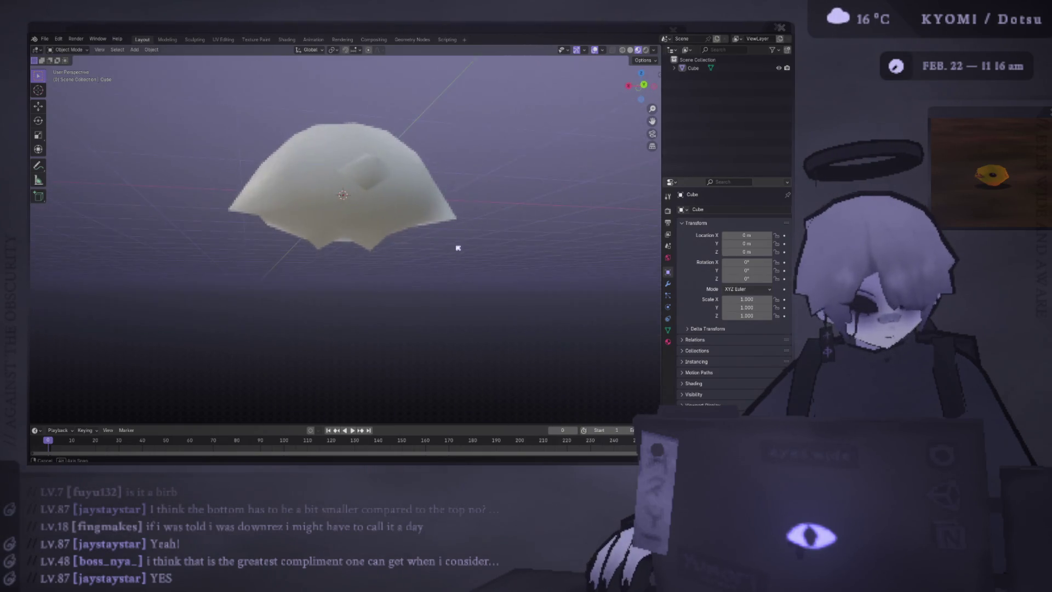
# - Select the cluster of underside faces forming the two feet
pyautogui.press('Tab')
pyautogui.moveTo(345, 247)
pyautogui.mouseDown(button='middle')
pyautogui.moveTo(370, 206)
pyautogui.moveTo(362, 227)
pyautogui.mouseUp(button='middle')
pyautogui.click(356, 227)
pyautogui.keyDown('shift'); pyautogui.click(327, 271); pyautogui.keyUp('shift')
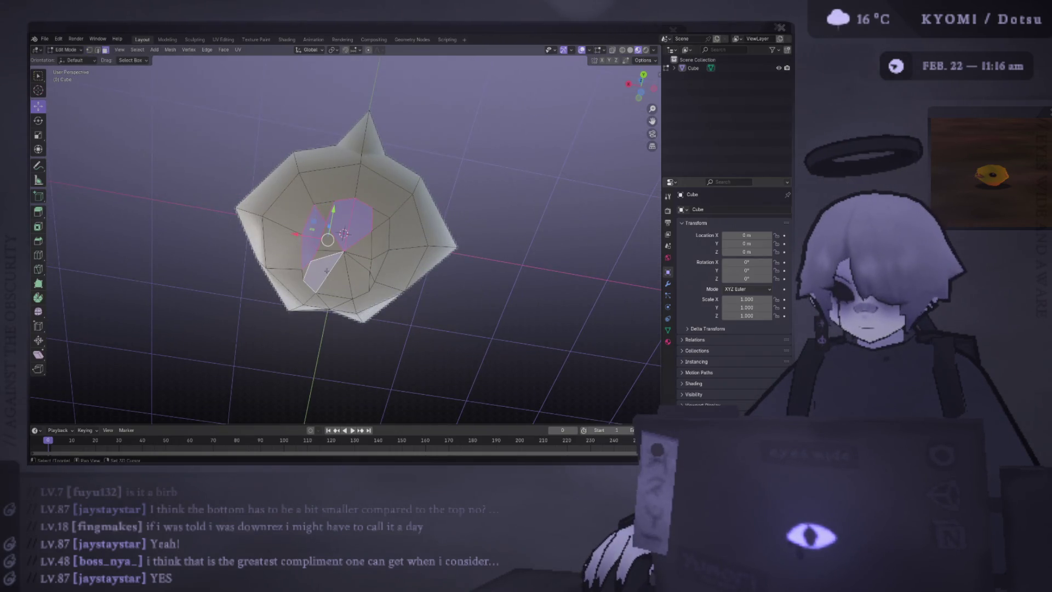
pyautogui.keyDown('shift'); pyautogui.click(334, 279); pyautogui.keyUp('shift')
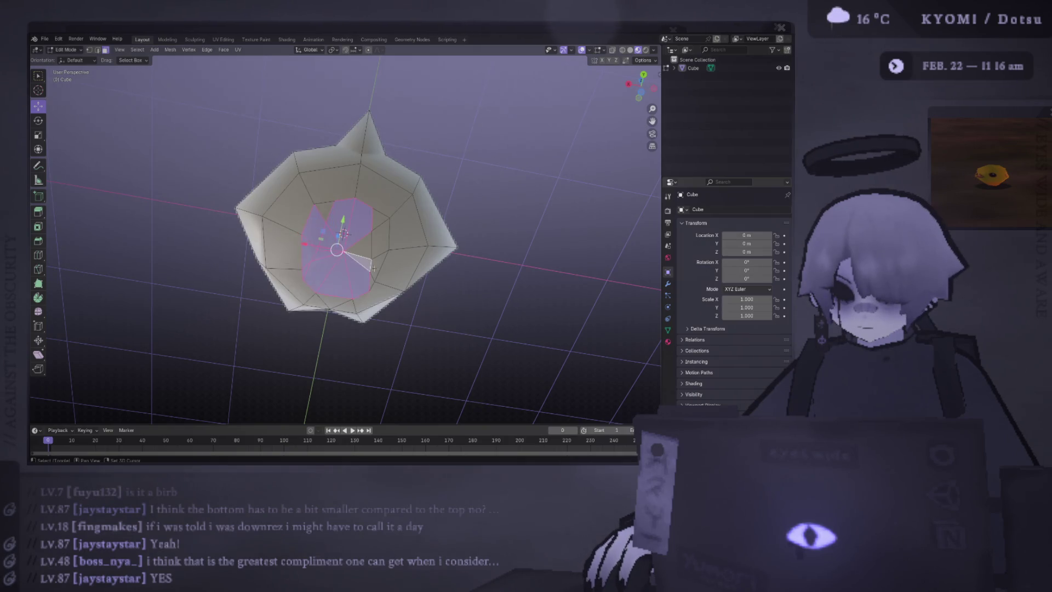
pyautogui.keyDown('shift'); pyautogui.click(374, 264); pyautogui.keyUp('shift')
pyautogui.keyDown('shift'); pyautogui.click(381, 234); pyautogui.keyUp('shift')
pyautogui.keyDown('shift'); pyautogui.click(361, 283); pyautogui.keyUp('shift')
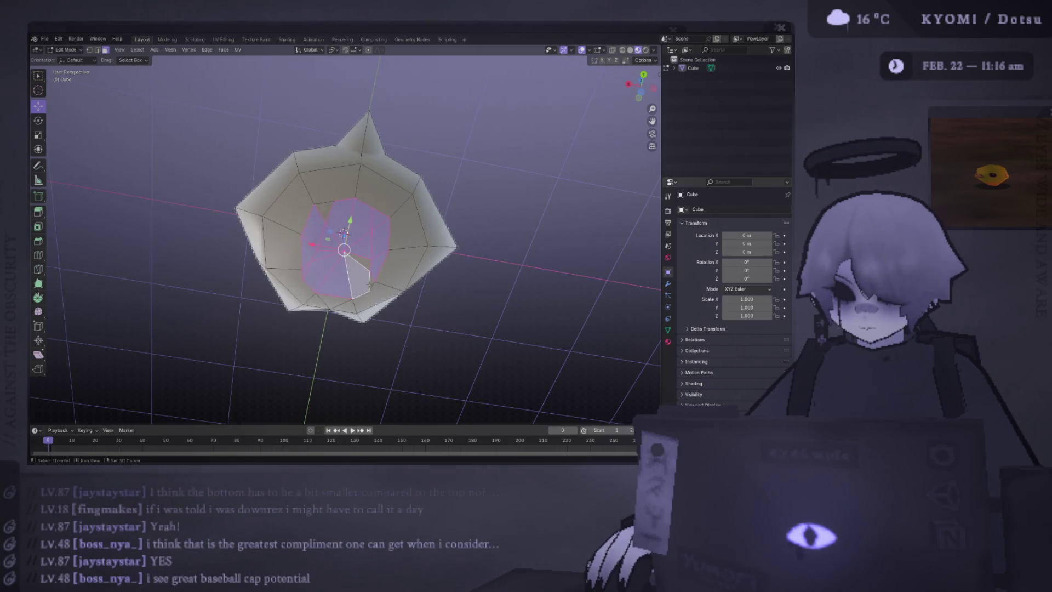
pyautogui.keyDown('shift'); pyautogui.click(366, 261); pyautogui.keyUp('shift')
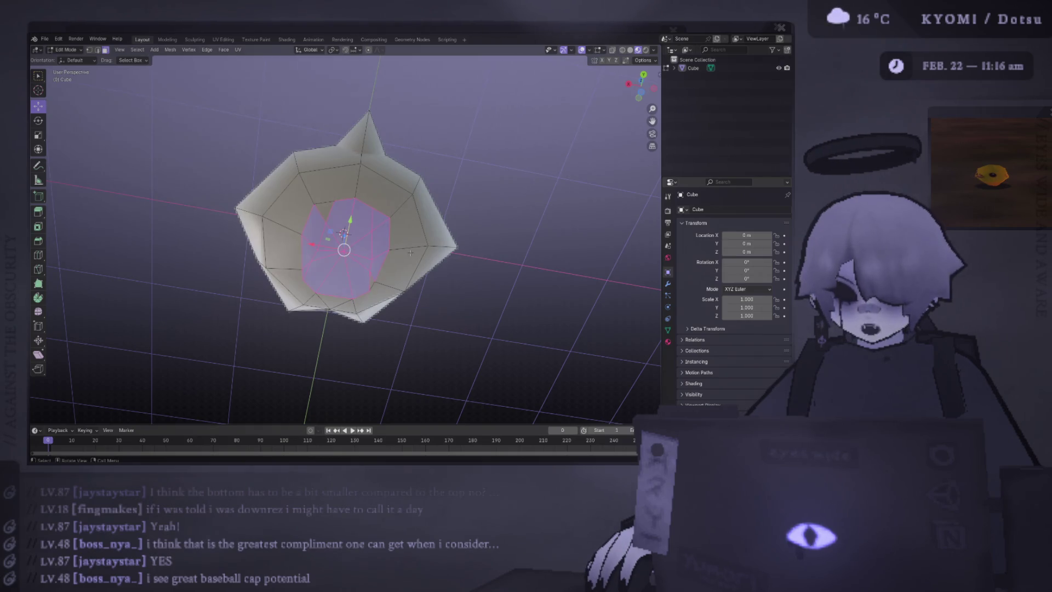
pyautogui.moveTo(399, 248); pyautogui.dragTo(310, 218, button='middle')
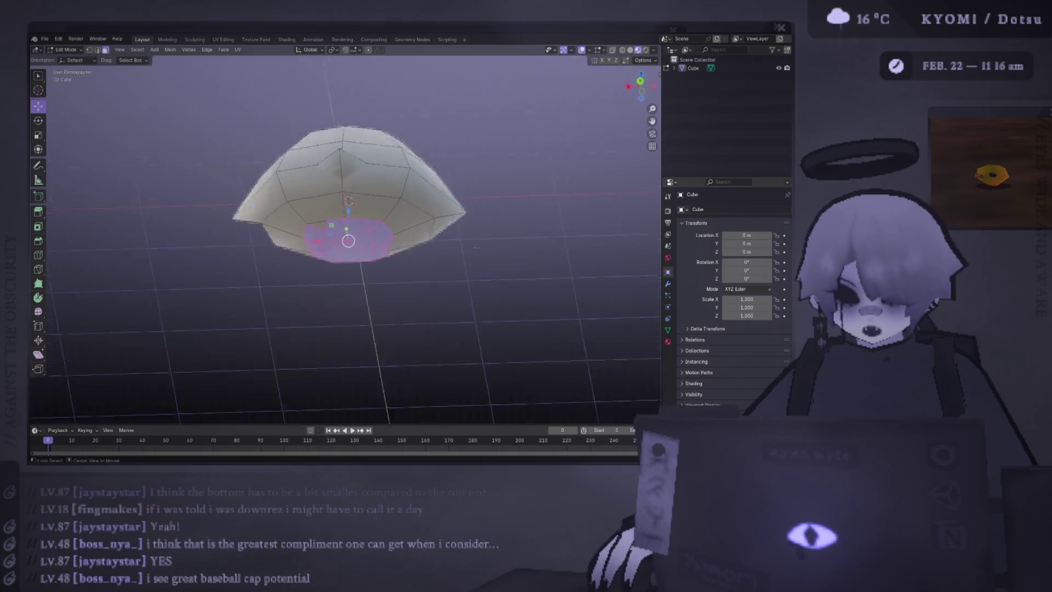
# - Shrink the selected foot faces and lower them slightly along Z
pyautogui.press('ctrl+KP_1')
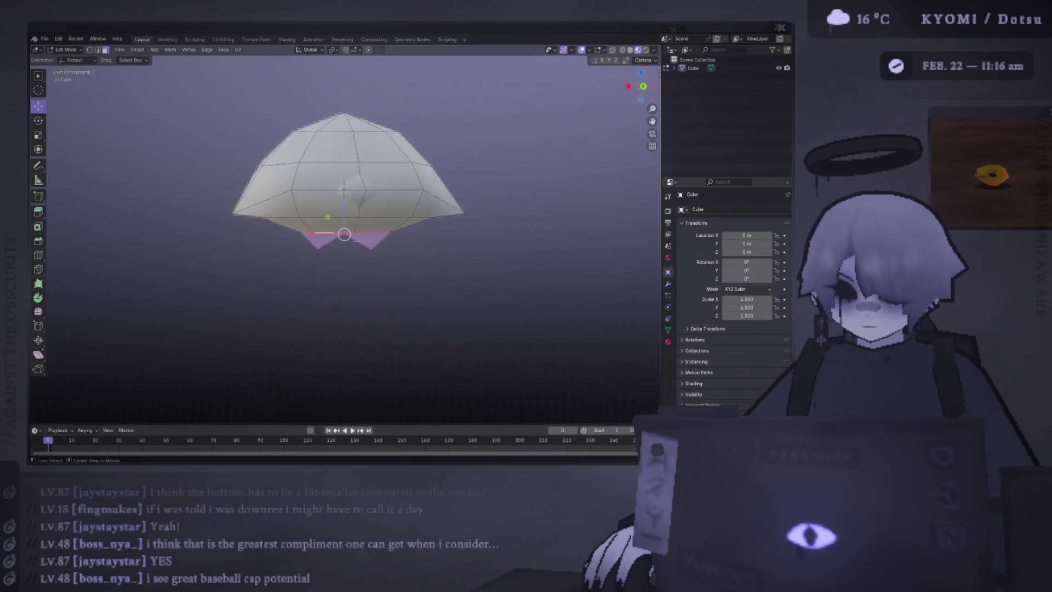
pyautogui.press('s')
pyautogui.click(473, 269)
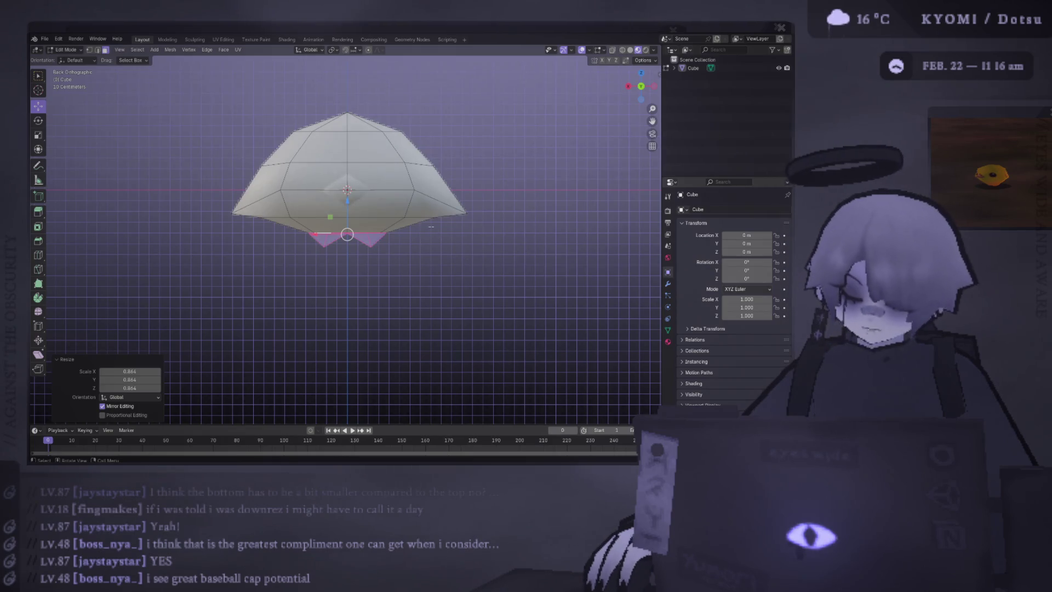
pyautogui.press('g')
pyautogui.press('z')
pyautogui.press('Return')
pyautogui.press('Tab')
pyautogui.moveTo(451, 284)
pyautogui.mouseDown(button='middle')
pyautogui.moveTo(341, 291)
pyautogui.moveTo(442, 290)
pyautogui.mouseUp(button='middle')
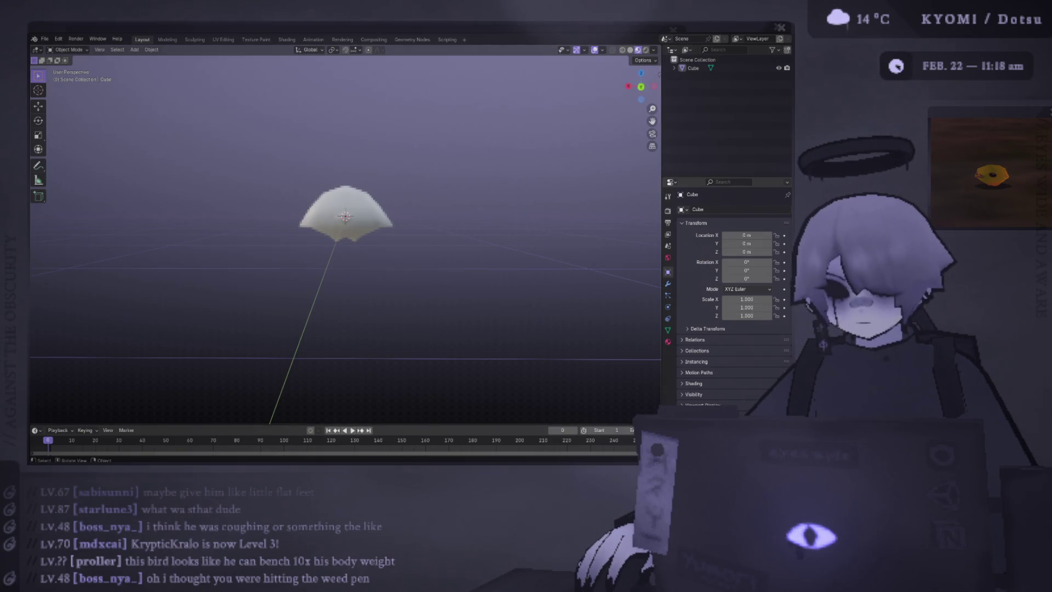
# - Widen the whole body mesh sideways with everything selected
pyautogui.click(375, 223)
pyautogui.moveTo(375, 224); pyautogui.dragTo(432, 227, button='middle')
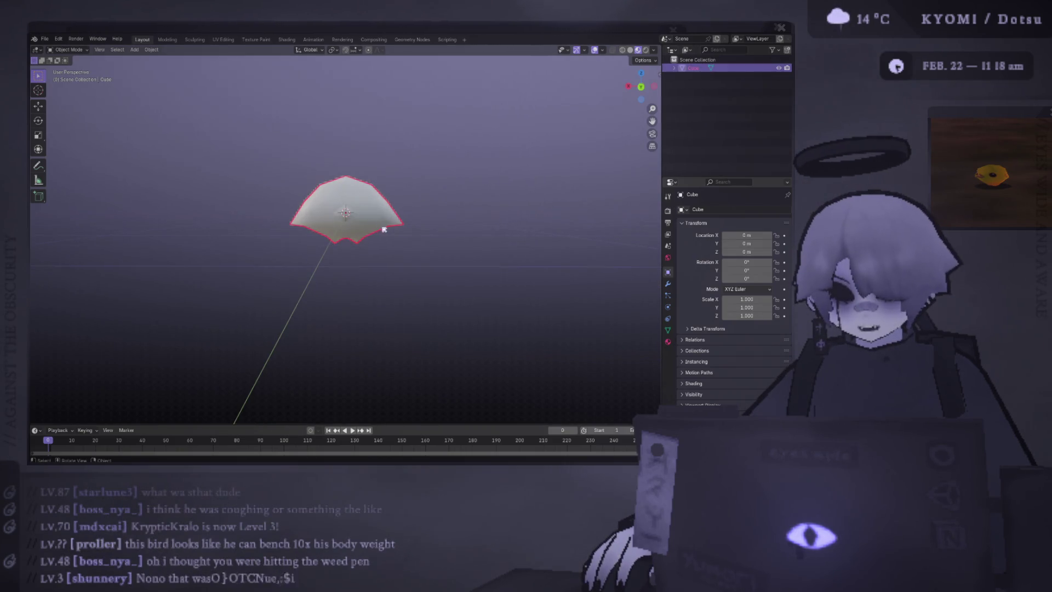
pyautogui.press('Tab')
pyautogui.press('a')
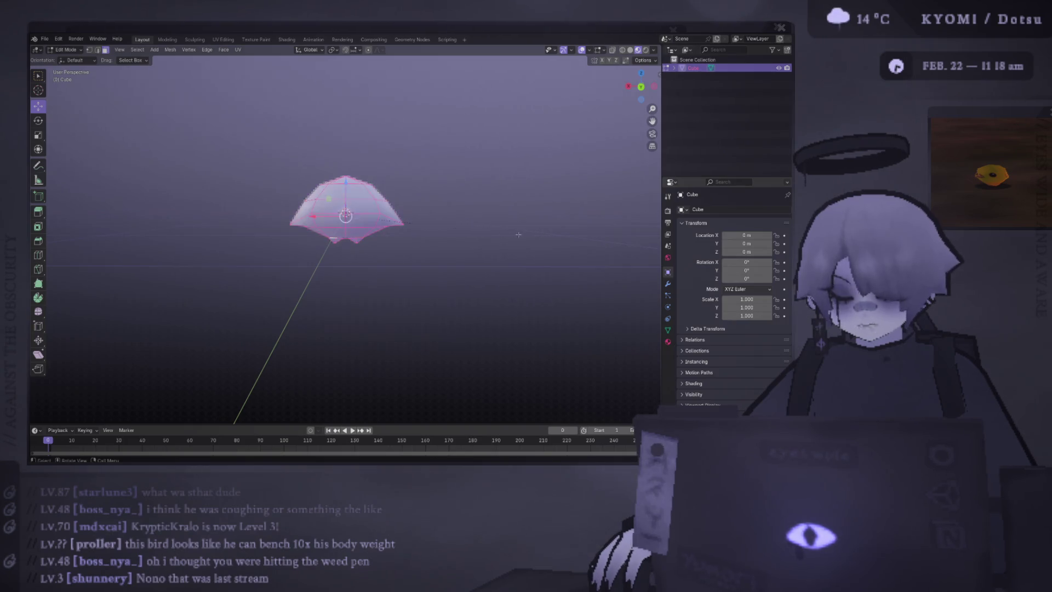
pyautogui.press('s')
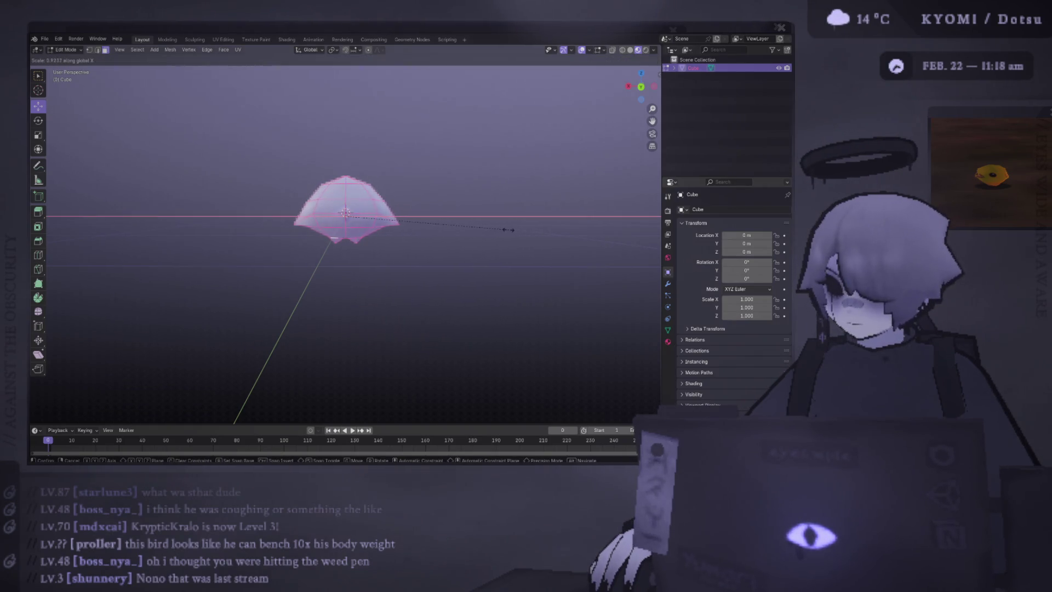
pyautogui.click(501, 228)
pyautogui.moveTo(501, 228)
pyautogui.mouseDown(button='middle')
pyautogui.moveTo(368, 245)
pyautogui.moveTo(254, 237)
pyautogui.moveTo(435, 237)
pyautogui.moveTo(442, 213)
pyautogui.mouseUp(button='middle')
pyautogui.press('Tab')
pyautogui.press('Tab')
# - Shrink the dome's rim loop and raise it along Z for a rounder shape
pyautogui.keyDown('alt'); pyautogui.click(438, 216); pyautogui.keyUp('alt')
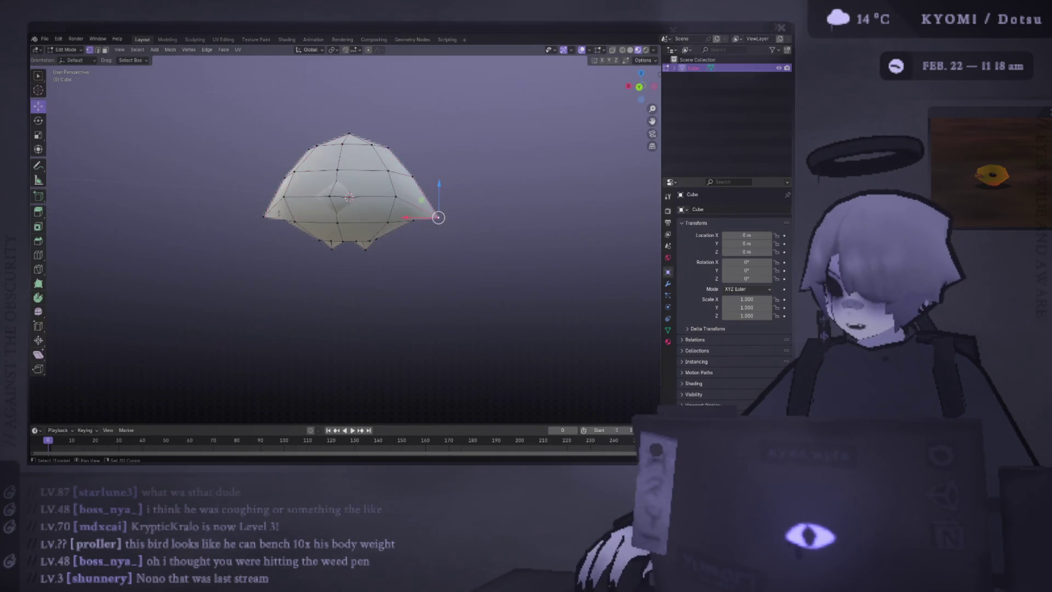
pyautogui.press('ctrl+KP_1')
pyautogui.press('s')
pyautogui.click(530, 233)
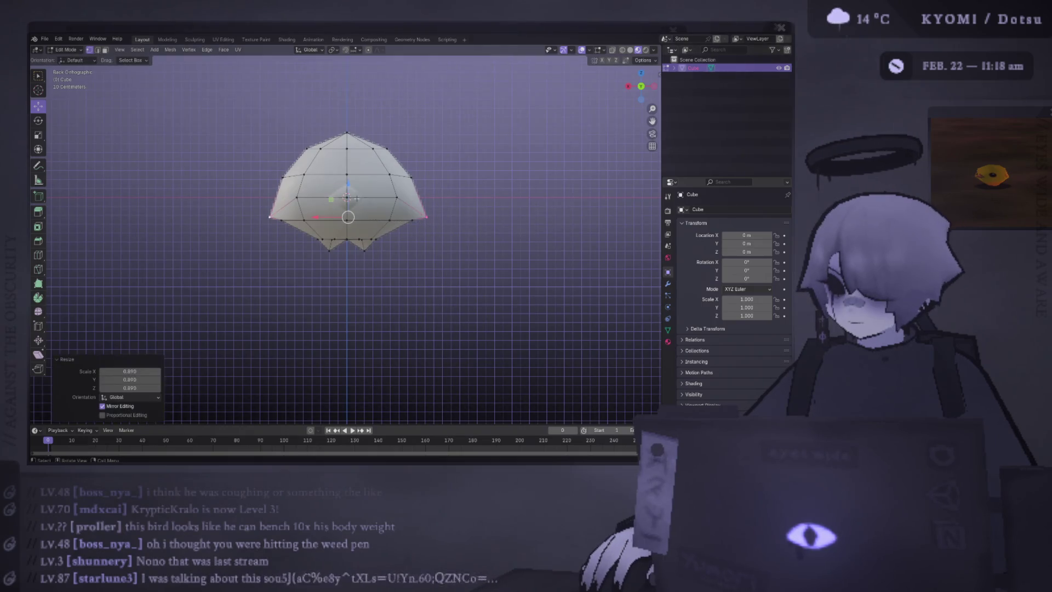
pyautogui.press('g')
pyautogui.press('z')
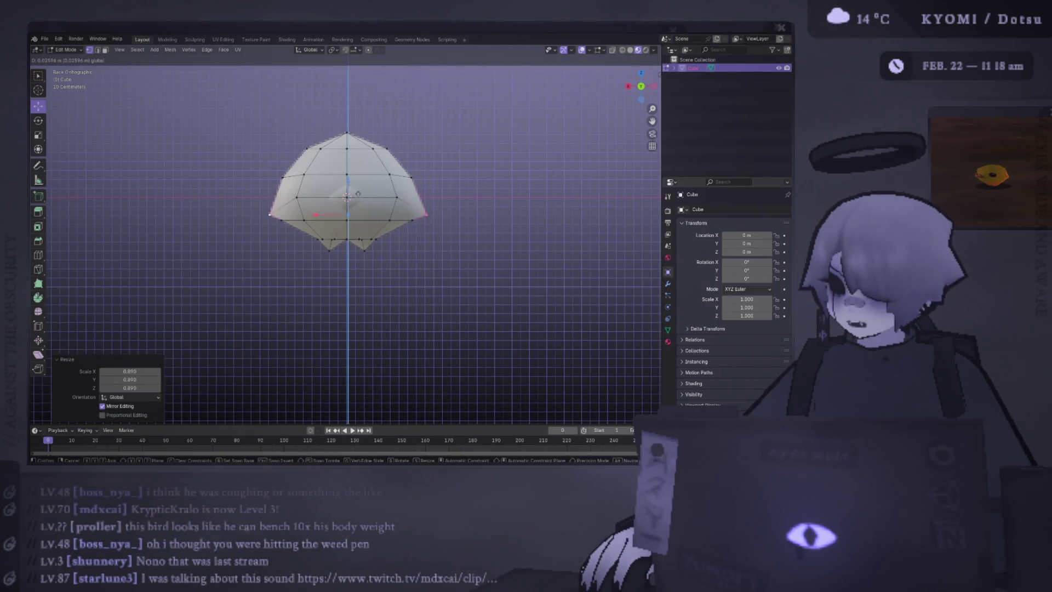
pyautogui.click(351, 185)
pyautogui.press('Tab')
pyautogui.scroll(-2, 514, 228)
pyautogui.moveTo(514, 228)
pyautogui.mouseDown(button='middle')
pyautogui.moveTo(451, 242)
pyautogui.moveTo(143, 243)
pyautogui.moveTo(239, 242)
pyautogui.moveTo(198, 214)
pyautogui.moveTo(231, 230)
pyautogui.moveTo(354, 227)
pyautogui.mouseUp(button='middle')
pyautogui.scroll(2, 353, 228)
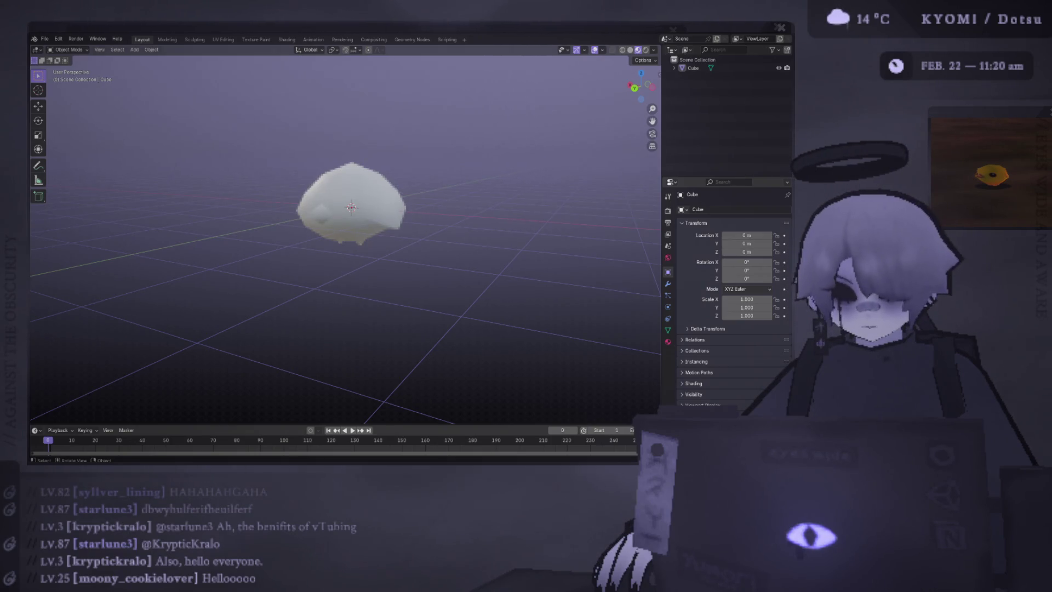
# - Dissolve an underside face of the body and inspect the simplified bottom
pyautogui.moveTo(493, 198)
pyautogui.mouseDown(button='middle')
pyautogui.moveTo(493, 223)
pyautogui.moveTo(471, 203)
pyautogui.mouseUp(button='middle')
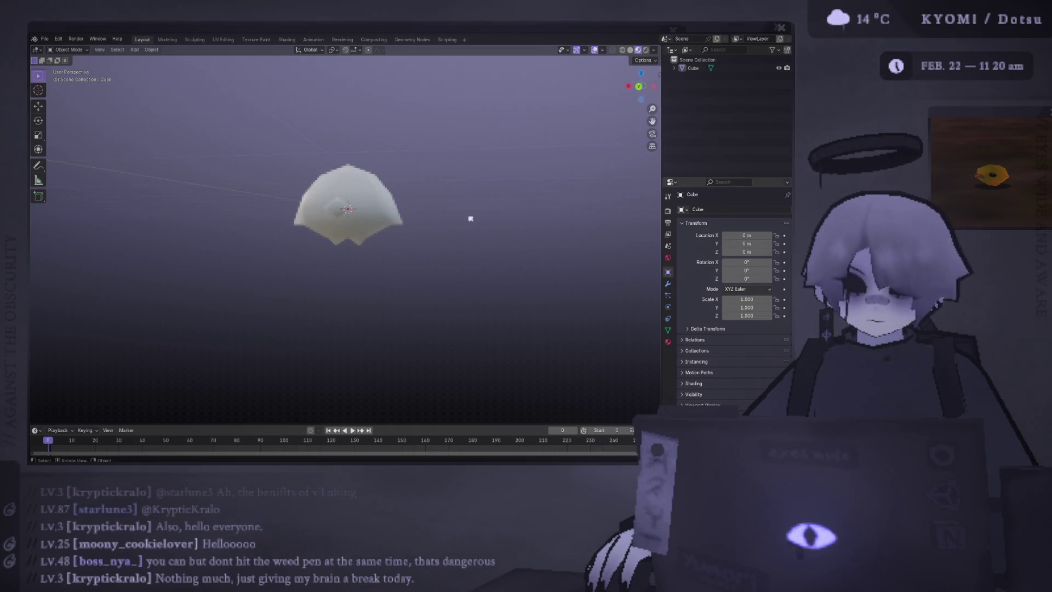
pyautogui.scroll(2, 344, 237)
pyautogui.click(343, 238)
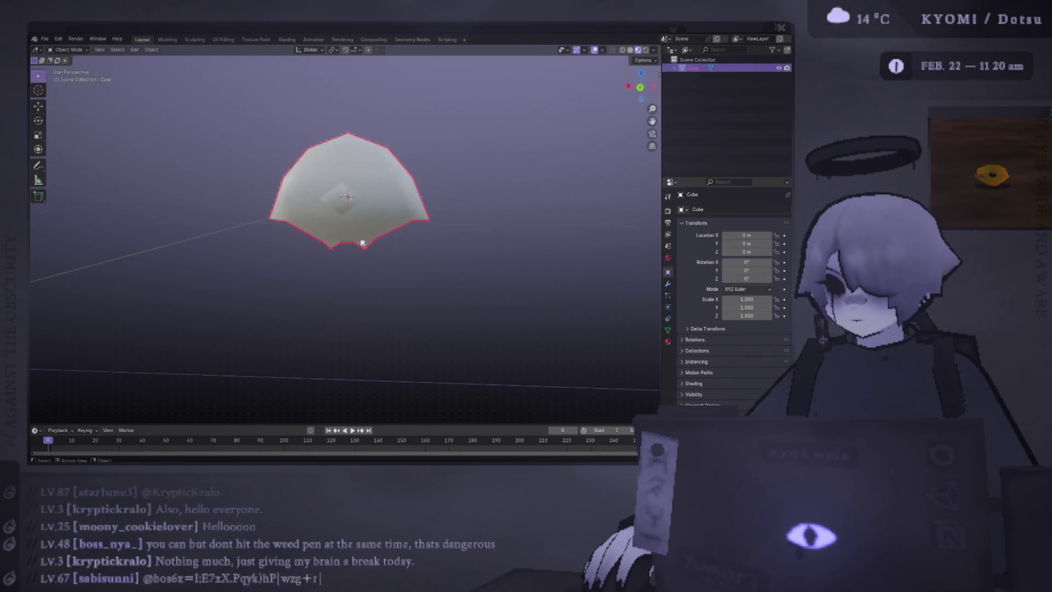
pyautogui.press('Tab')
pyautogui.moveTo(343, 237)
pyautogui.mouseDown(button='middle')
pyautogui.moveTo(353, 191)
pyautogui.moveTo(381, 287)
pyautogui.moveTo(327, 272)
pyautogui.mouseUp(button='middle')
pyautogui.scroll(2, 355, 193)
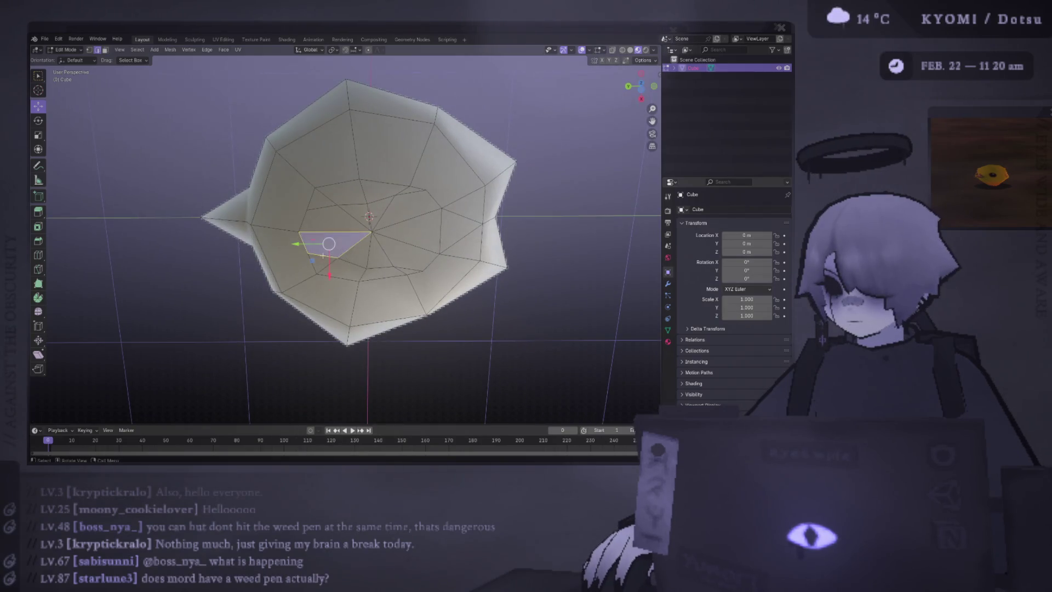
pyautogui.hotkey('ctrl', 'x')
pyautogui.moveTo(342, 259)
pyautogui.mouseDown(button='middle')
pyautogui.moveTo(373, 219)
pyautogui.moveTo(353, 303)
pyautogui.moveTo(501, 335)
pyautogui.moveTo(491, 318)
pyautogui.mouseUp(button='middle')
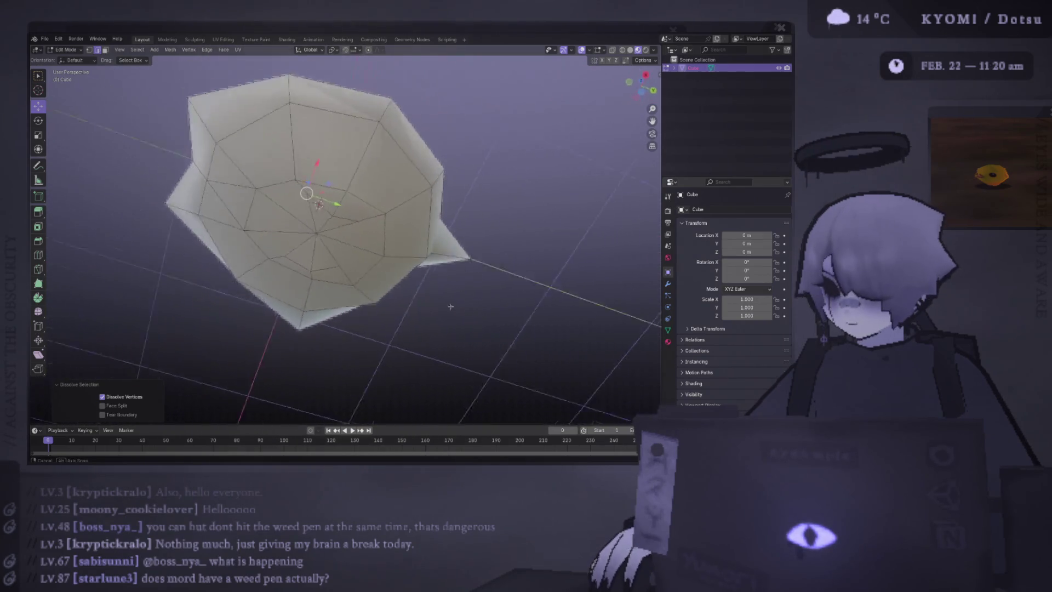
pyautogui.moveTo(325, 178)
pyautogui.mouseDown(button='middle')
pyautogui.moveTo(225, 165)
pyautogui.moveTo(344, 254)
pyautogui.mouseUp(button='middle')
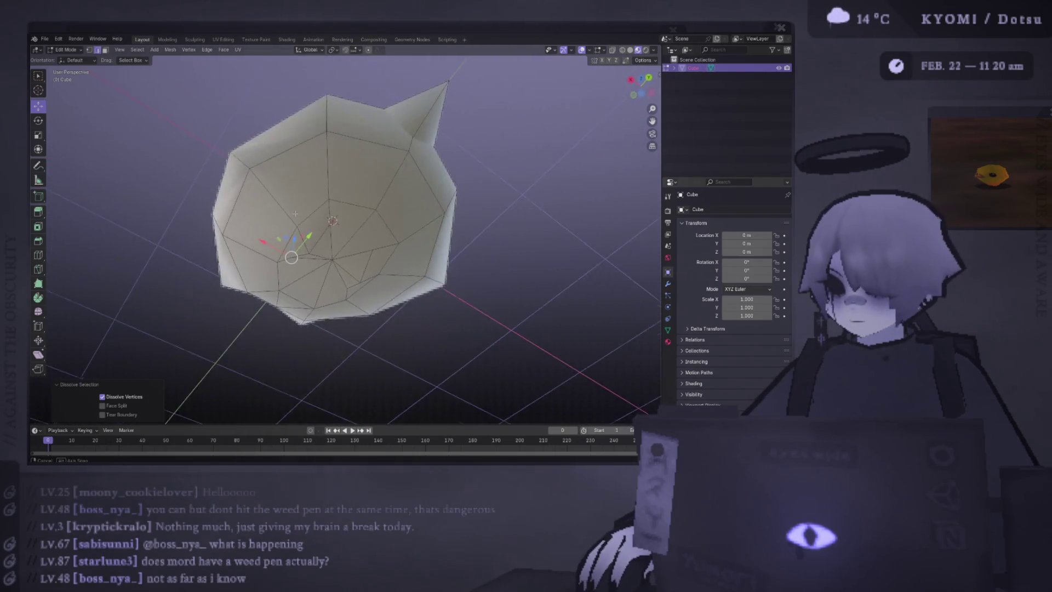
pyautogui.scroll(3, 343, 256)
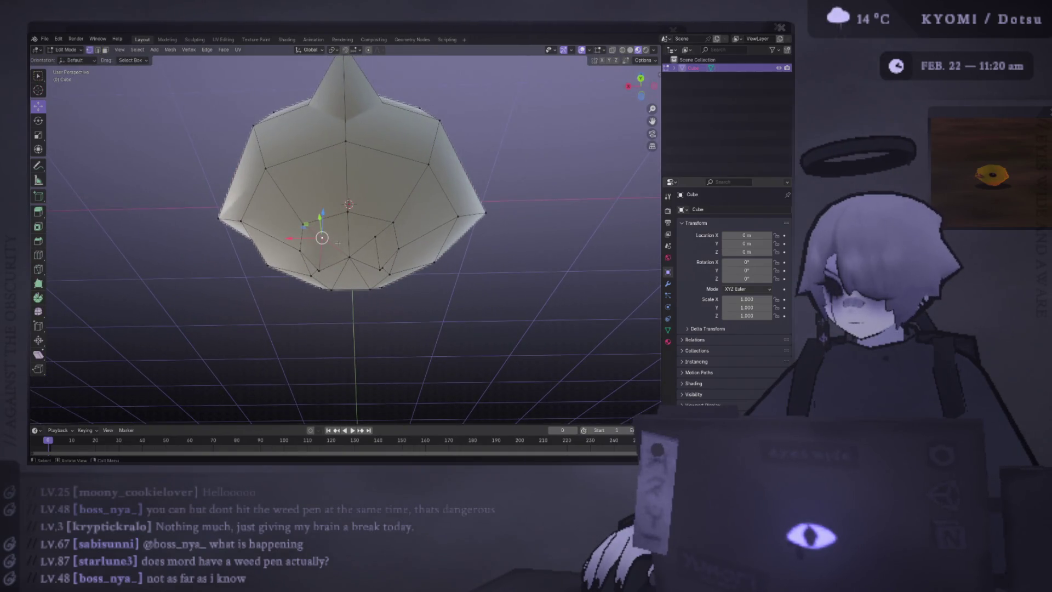
pyautogui.press('Tab')
pyautogui.moveTo(337, 240); pyautogui.dragTo(435, 230, button='middle')
pyautogui.press('Tab')
pyautogui.press('Tab')
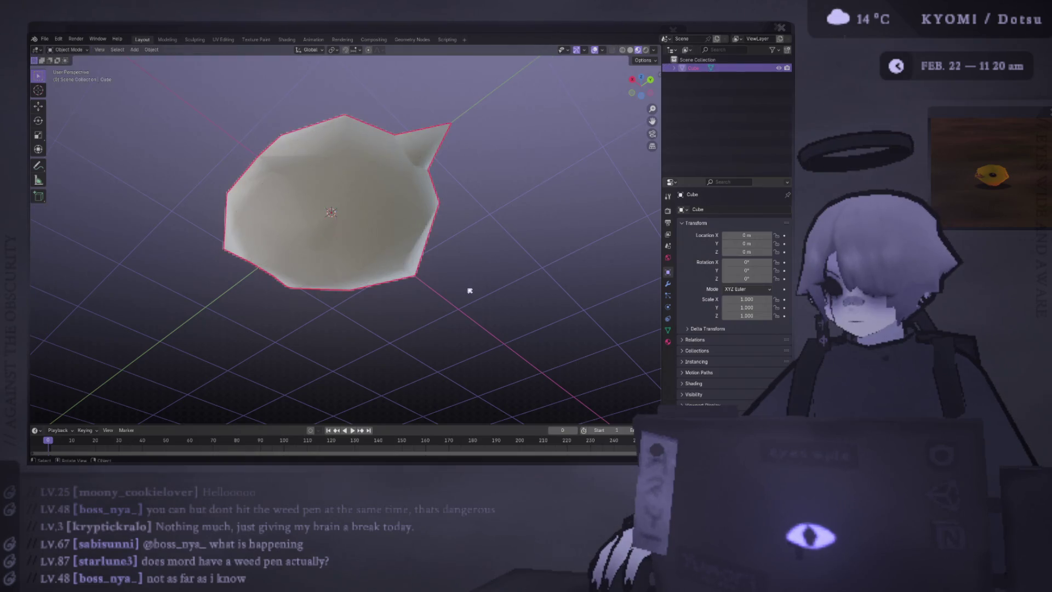
pyautogui.press('Tab')
# - Orbit around the body, toggling out of and back into mesh editing
pyautogui.moveTo(469, 291); pyautogui.dragTo(353, 242, button='middle')
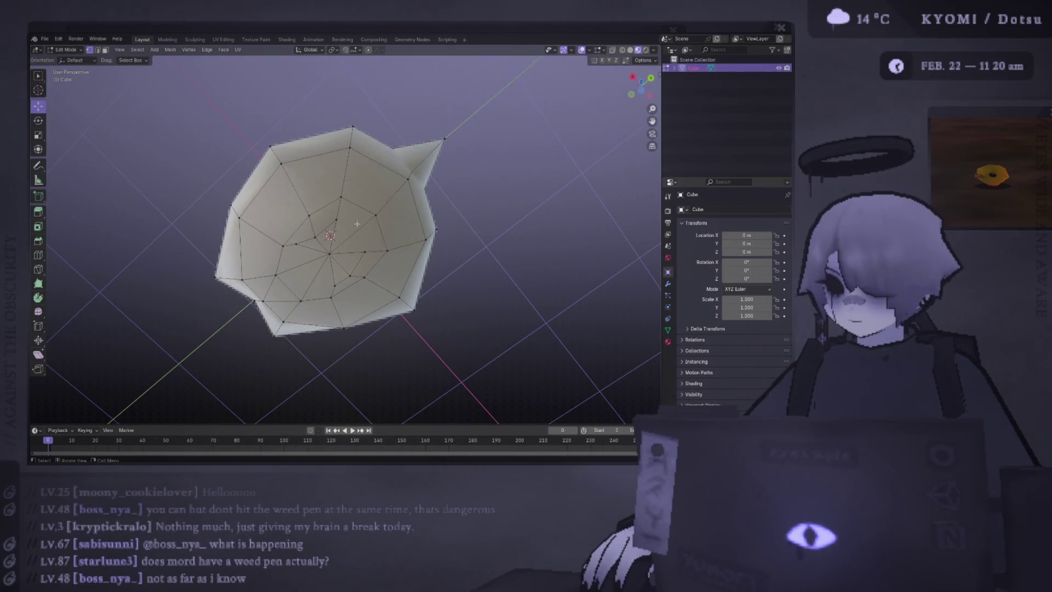
pyautogui.moveTo(365, 191)
pyautogui.mouseDown(button='middle')
pyautogui.moveTo(411, 299)
pyautogui.moveTo(357, 238)
pyautogui.mouseUp(button='middle')
pyautogui.press('Tab')
pyautogui.scroll(-3, 368, 310)
pyautogui.press('Tab')
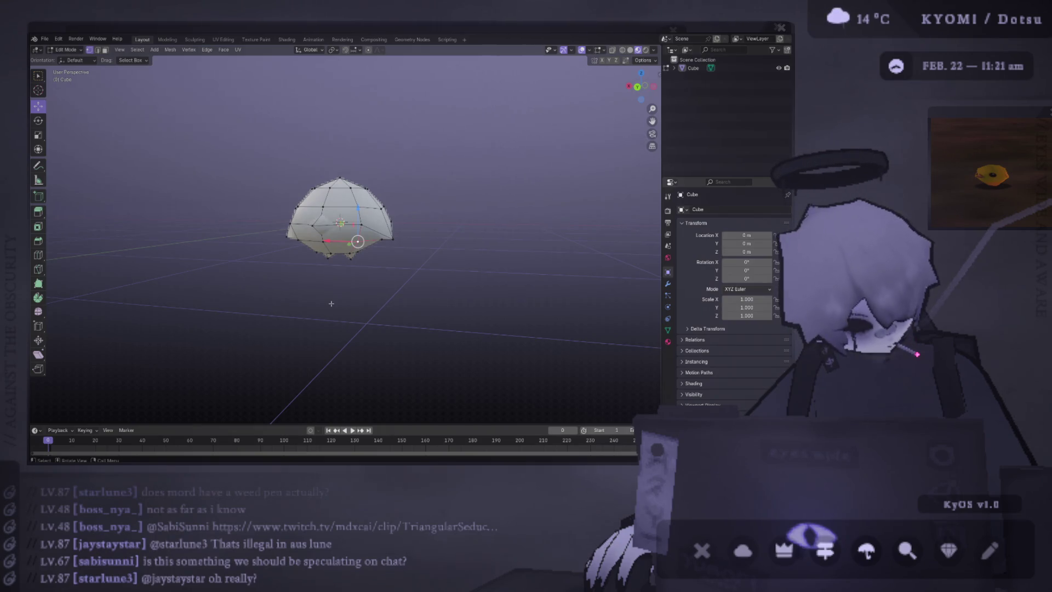
pyautogui.moveTo(332, 303); pyautogui.dragTo(362, 269, button='middle')
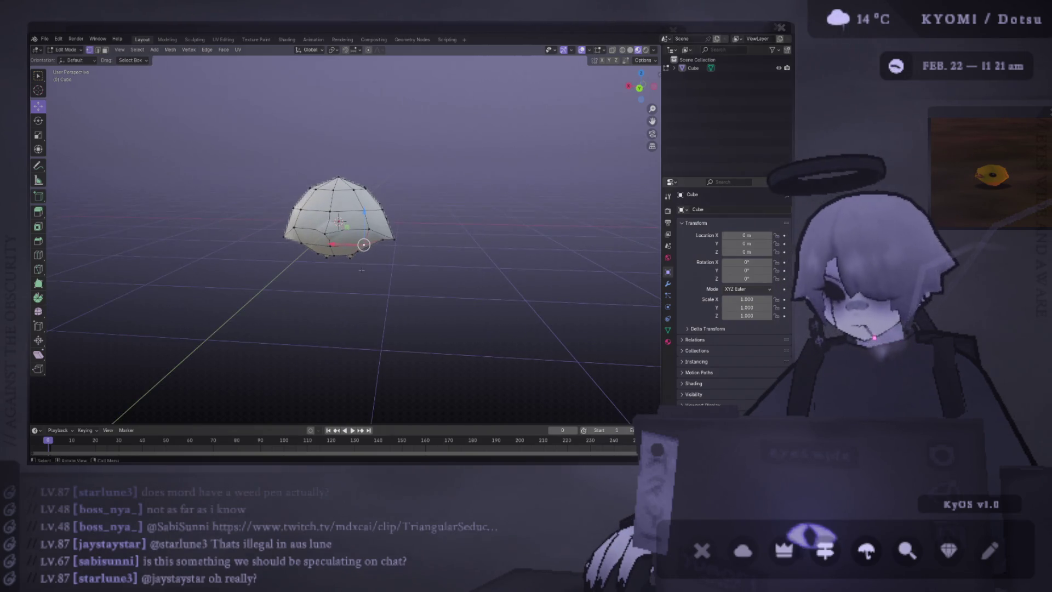
# - Select the linked mesh, then pick single underside foot faces and inspect them
pyautogui.hotkey('ctrl', 'l')
pyautogui.moveTo(339, 218)
pyautogui.mouseDown(button='middle')
pyautogui.moveTo(354, 224)
pyautogui.moveTo(296, 262)
pyautogui.mouseUp(button='middle')
pyautogui.scroll(3, 354, 224)
pyautogui.click(306, 246)
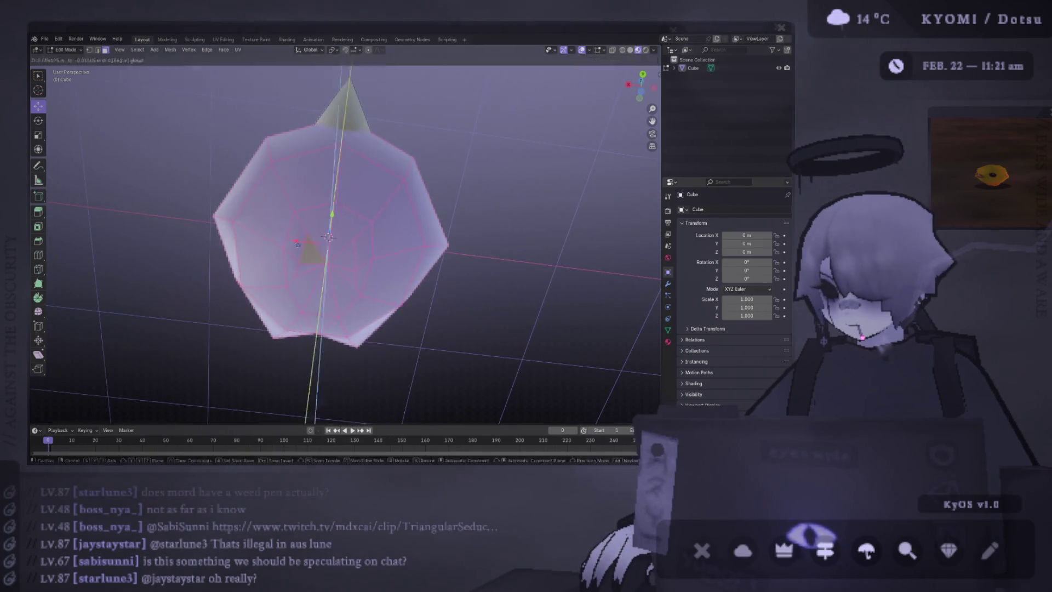
pyautogui.click(297, 262)
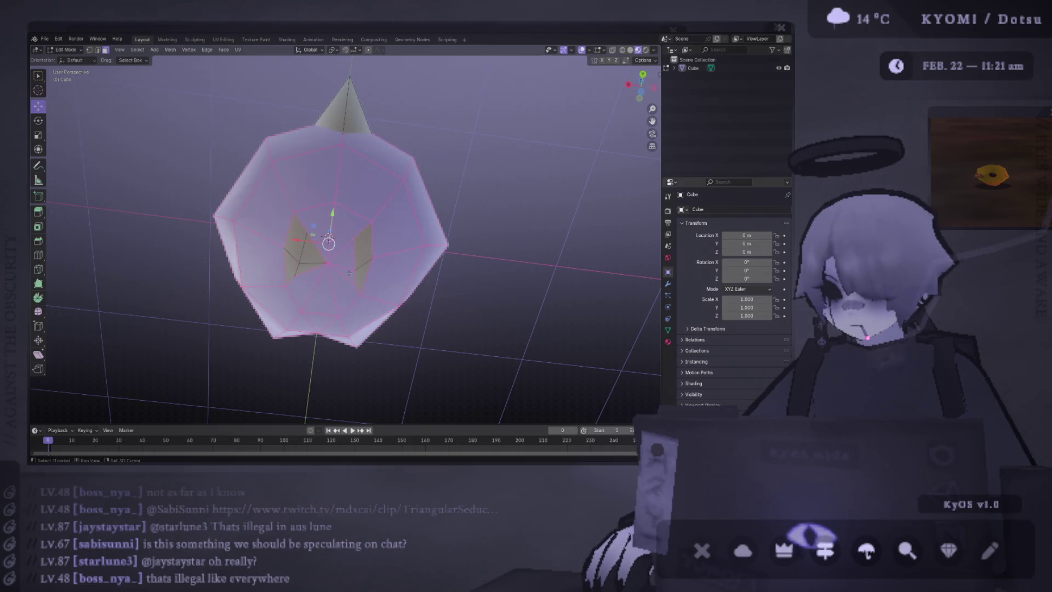
pyautogui.moveTo(348, 260); pyautogui.dragTo(435, 311, button='middle')
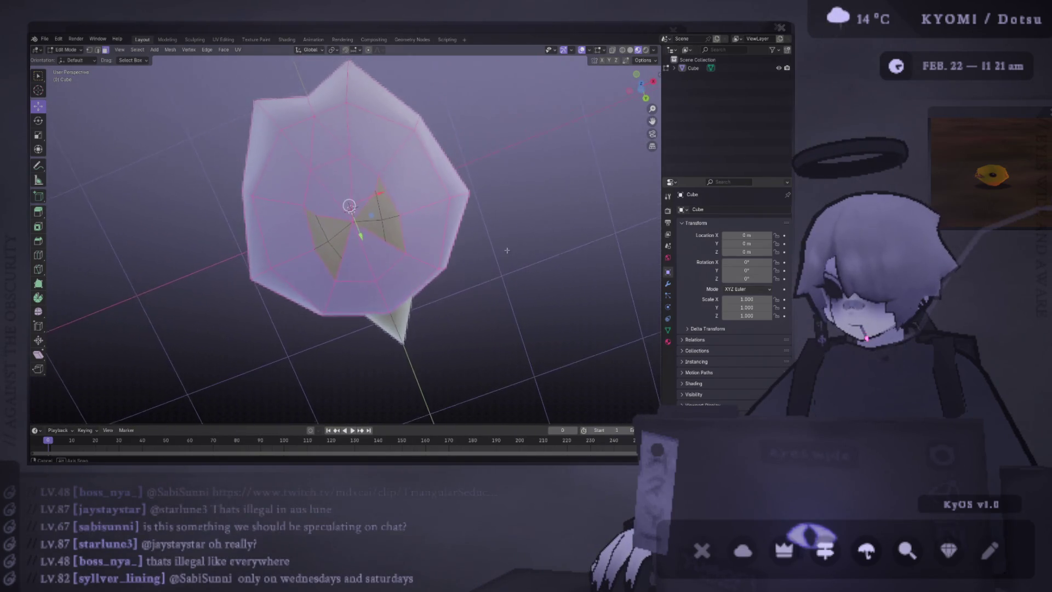
pyautogui.moveTo(328, 204)
pyautogui.mouseDown(button='middle')
pyautogui.moveTo(508, 248)
pyautogui.moveTo(466, 268)
pyautogui.mouseUp(button='middle')
pyautogui.scroll(2, 467, 269)
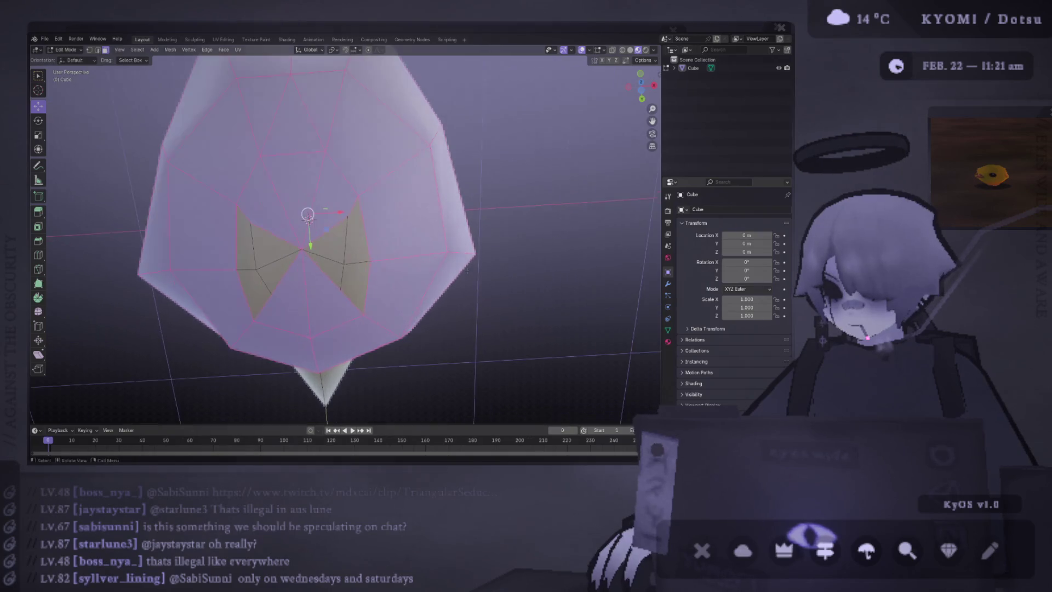
pyautogui.moveTo(398, 261); pyautogui.dragTo(238, 189, button='middle')
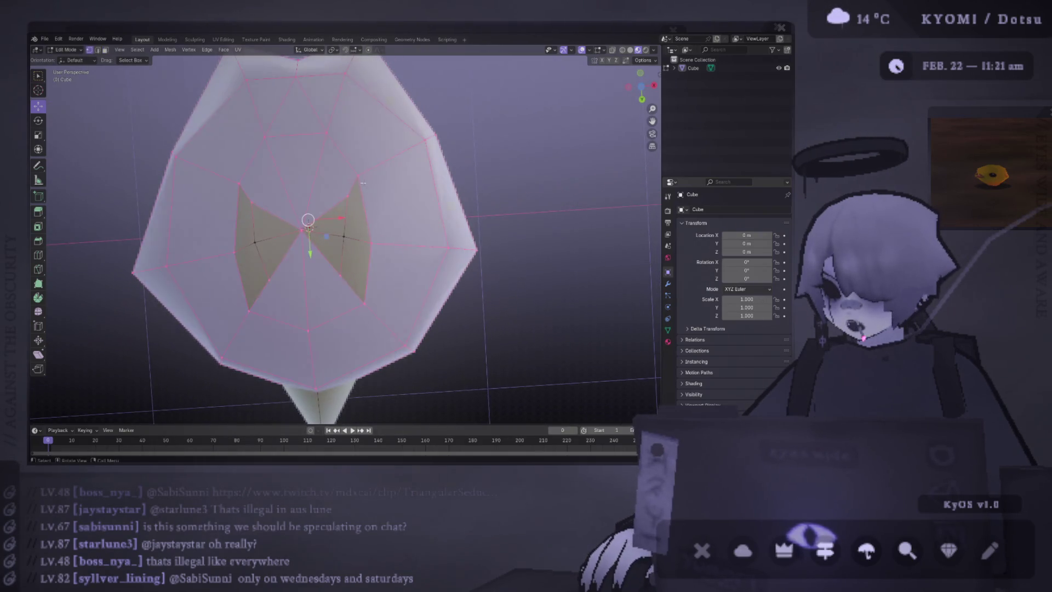
# - Try moving two foot vertices downward, then undo the move and selection
pyautogui.press('a')
pyautogui.keyDown('shift'); pyautogui.click(239, 182); pyautogui.keyUp('shift')
pyautogui.moveTo(304, 208); pyautogui.dragTo(306, 226)
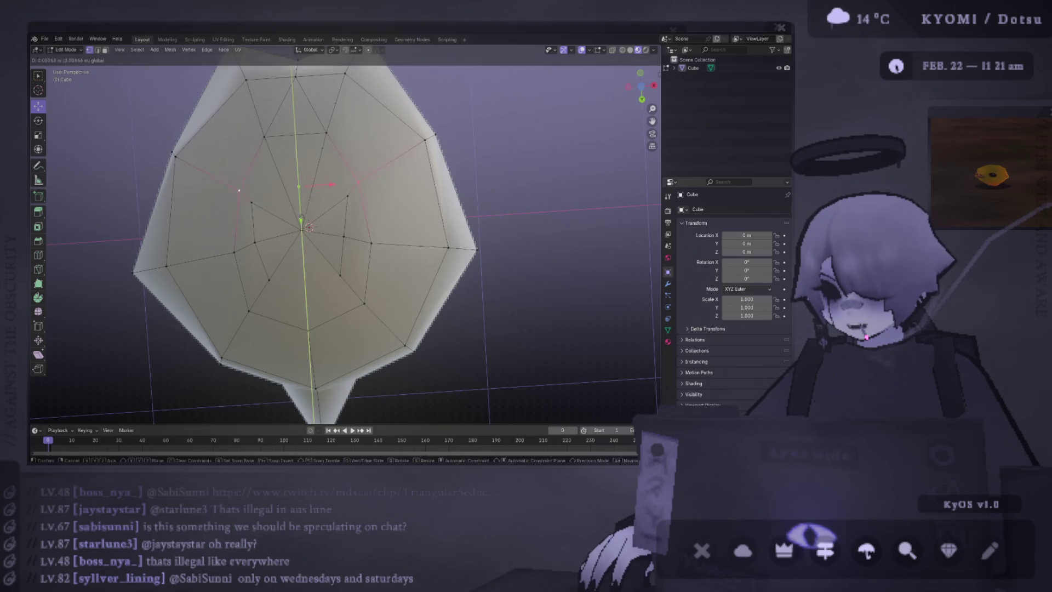
pyautogui.hotkey('ctrl', 'z')
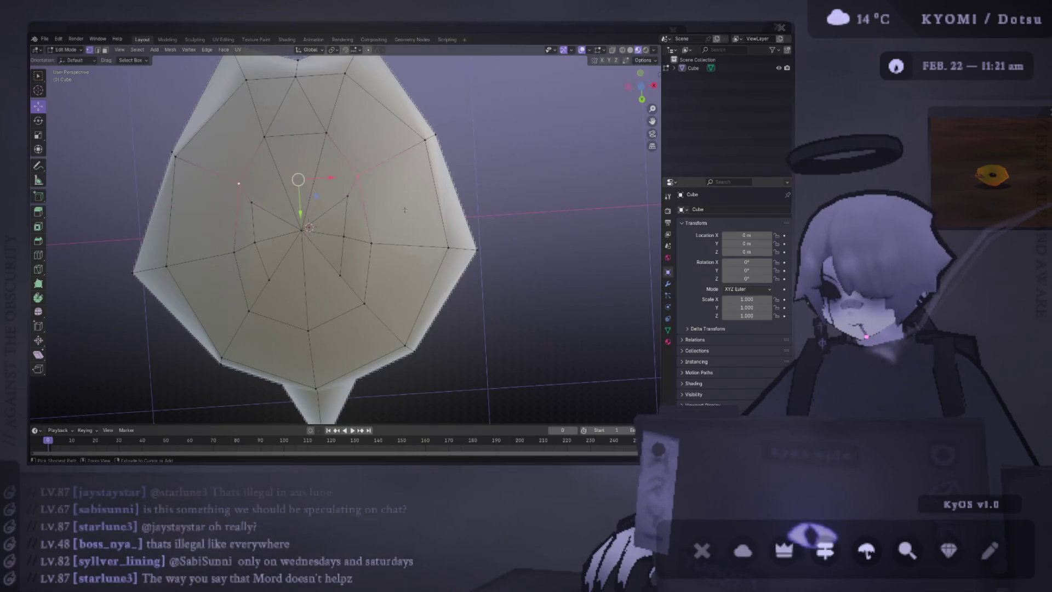
pyautogui.hotkey('ctrl', 'z')
pyautogui.hotkey('ctrl', 'z')
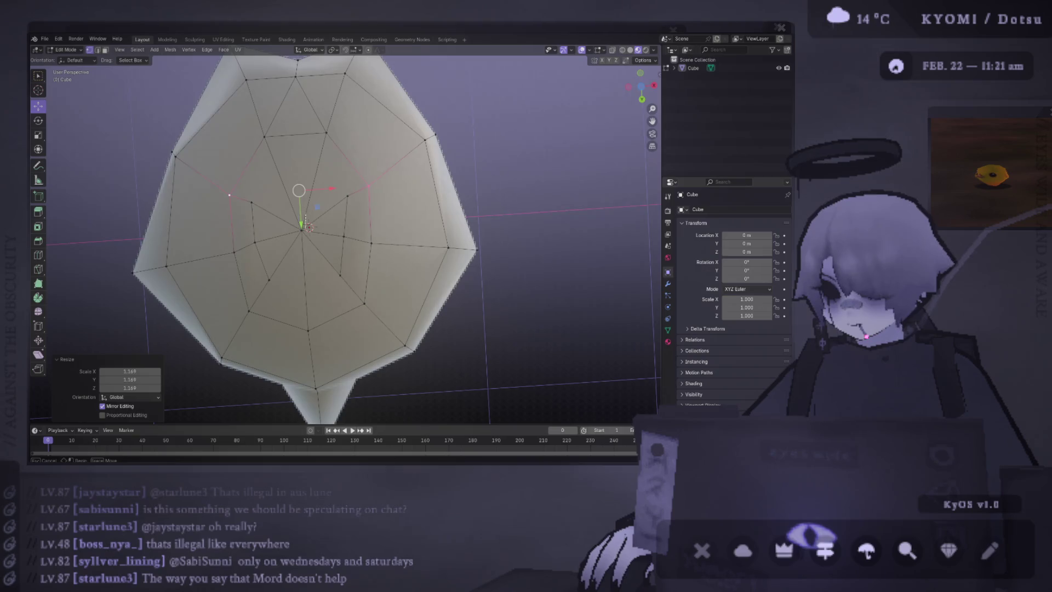
pyautogui.moveTo(314, 217); pyautogui.dragTo(325, 267, button='middle')
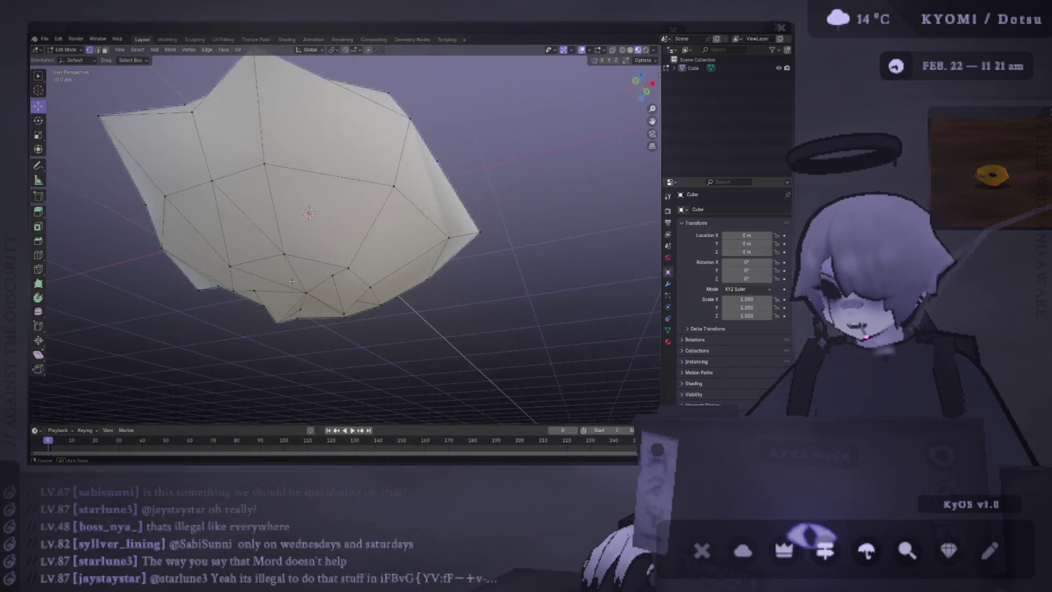
pyautogui.moveTo(338, 263); pyautogui.dragTo(306, 263, button='middle')
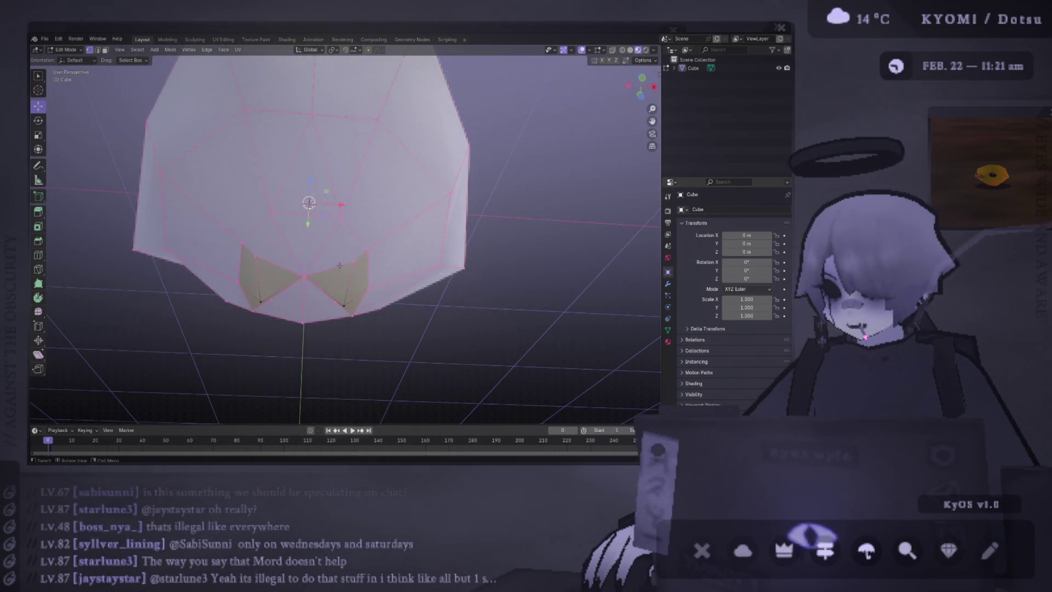
# - Select the bow-tie faces on the body's underside
pyautogui.click(306, 264)
pyautogui.keyDown('shift'); pyautogui.click(328, 284); pyautogui.keyUp('shift')
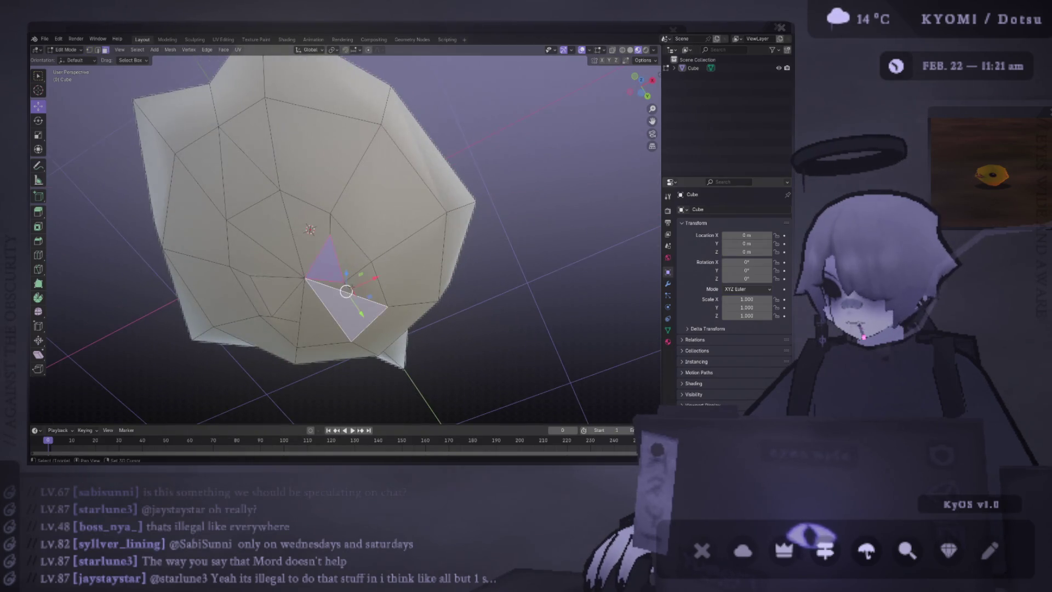
pyautogui.keyDown('shift'); pyautogui.click(329, 283); pyautogui.keyUp('shift')
pyautogui.moveTo(329, 283); pyautogui.dragTo(330, 254, button='middle')
pyautogui.keyDown('shift'); pyautogui.click(341, 284); pyautogui.keyUp('shift')
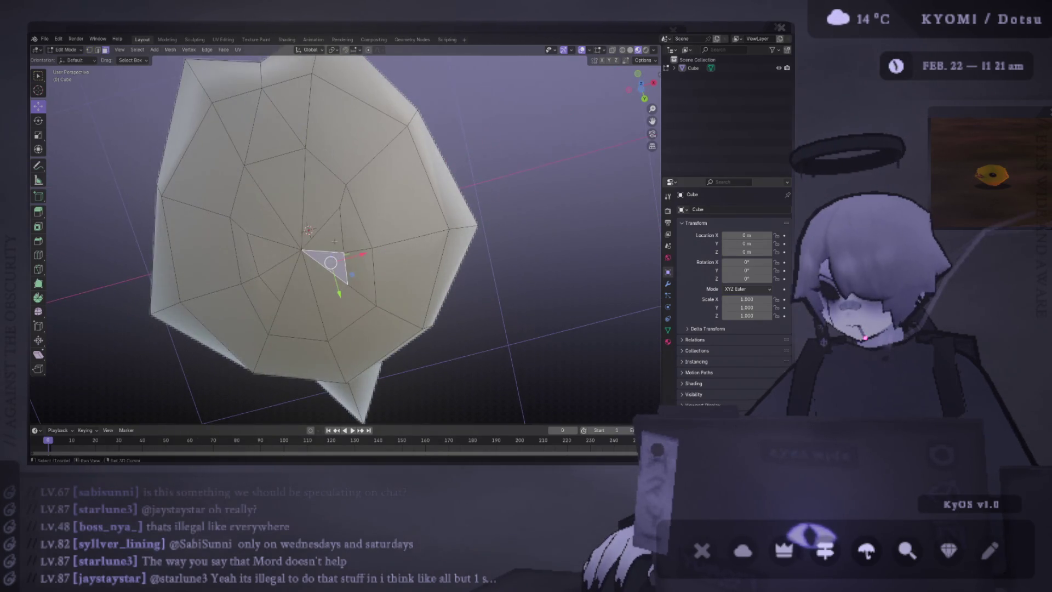
pyautogui.keyDown('shift'); pyautogui.click(349, 231); pyautogui.keyUp('shift')
pyautogui.keyDown('shift'); pyautogui.click(357, 255); pyautogui.keyUp('shift')
pyautogui.keyDown('shift'); pyautogui.click(279, 276); pyautogui.keyUp('shift')
pyautogui.keyDown('shift'); pyautogui.click(248, 254); pyautogui.keyUp('shift')
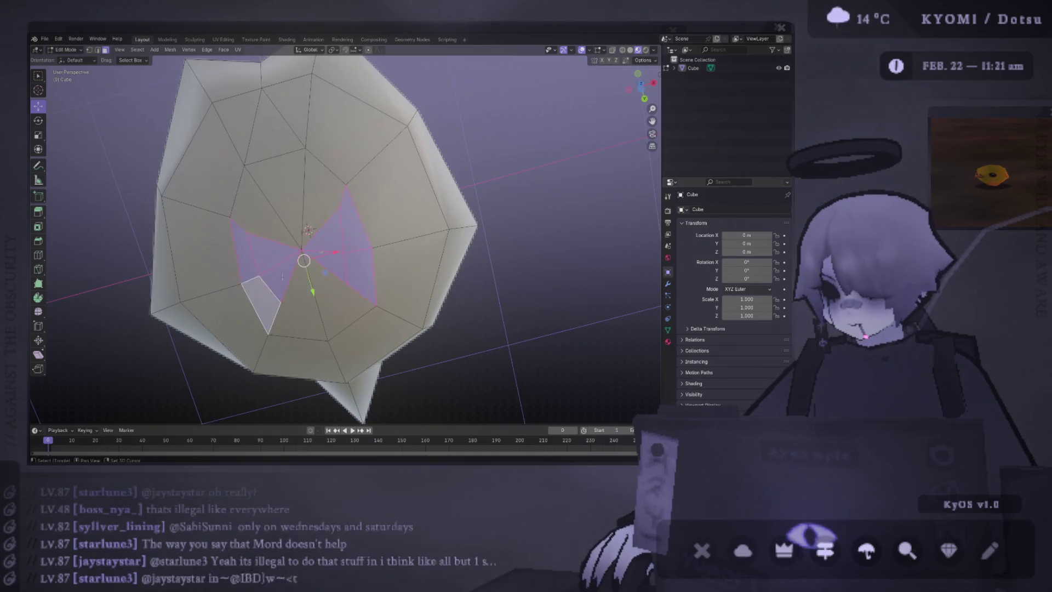
# - Split the bow-tie faces off the body, move them away and hide them
pyautogui.moveTo(248, 254); pyautogui.dragTo(300, 272, button='middle')
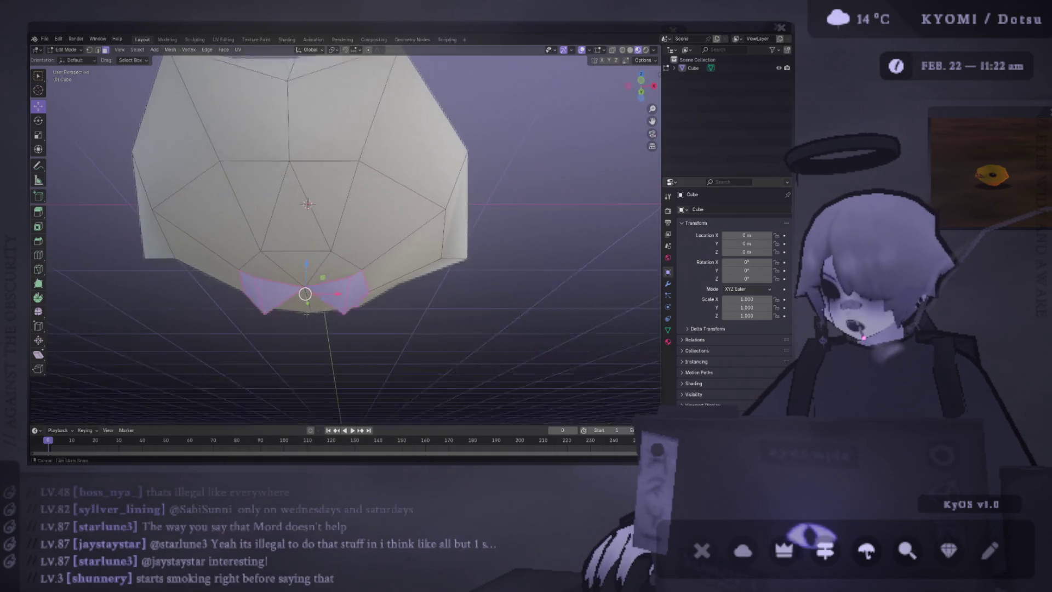
pyautogui.press('g')
pyautogui.click(272, 256)
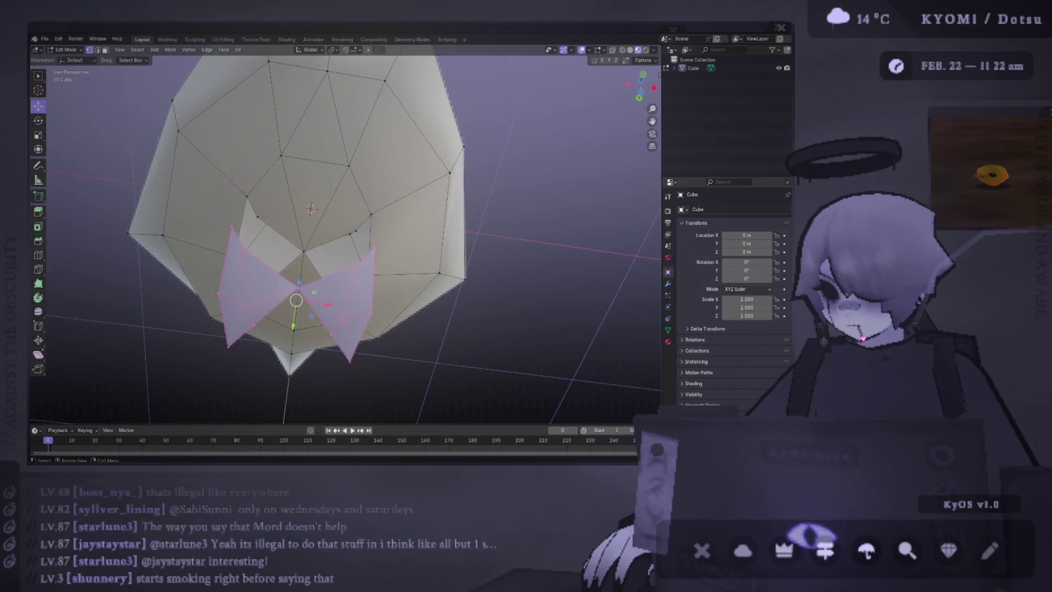
pyautogui.press('x')
pyautogui.press('f')
# - Select the border of the hole left behind and fill it with new faces
pyautogui.moveTo(296, 300); pyautogui.dragTo(246, 185, button='middle')
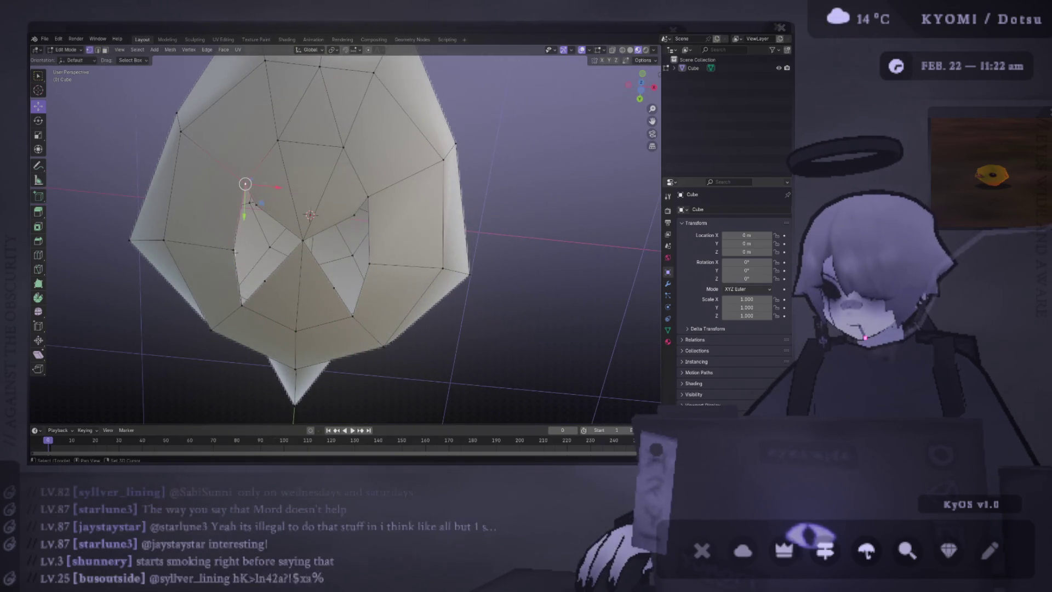
pyautogui.click(243, 263)
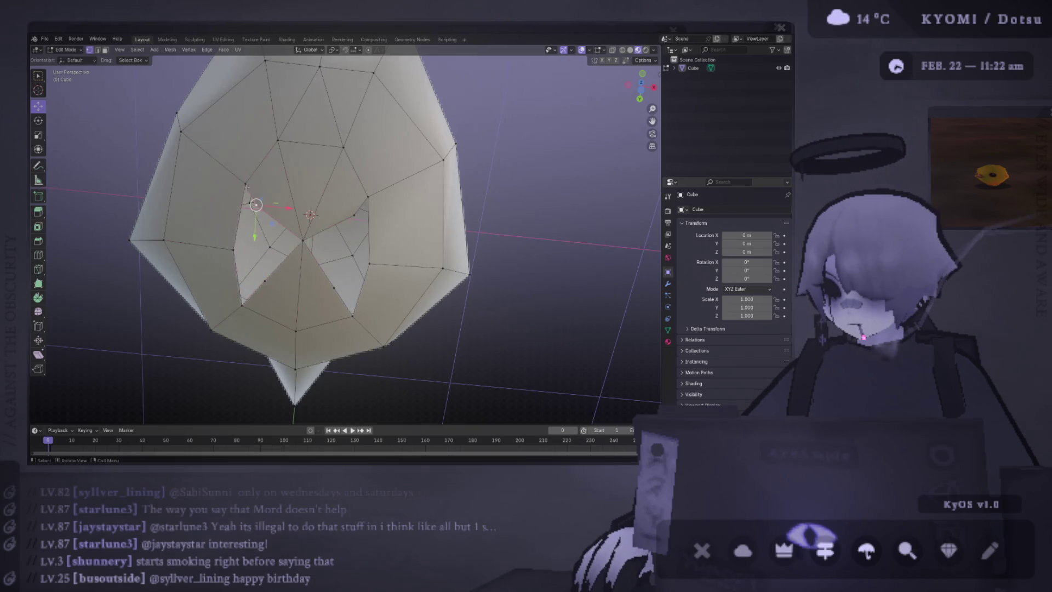
pyautogui.moveTo(296, 246)
pyautogui.mouseDown(button='middle')
pyautogui.moveTo(324, 260)
pyautogui.moveTo(246, 279)
pyautogui.mouseUp(button='middle')
pyautogui.press('f')
pyautogui.press('f')
pyautogui.press('x')
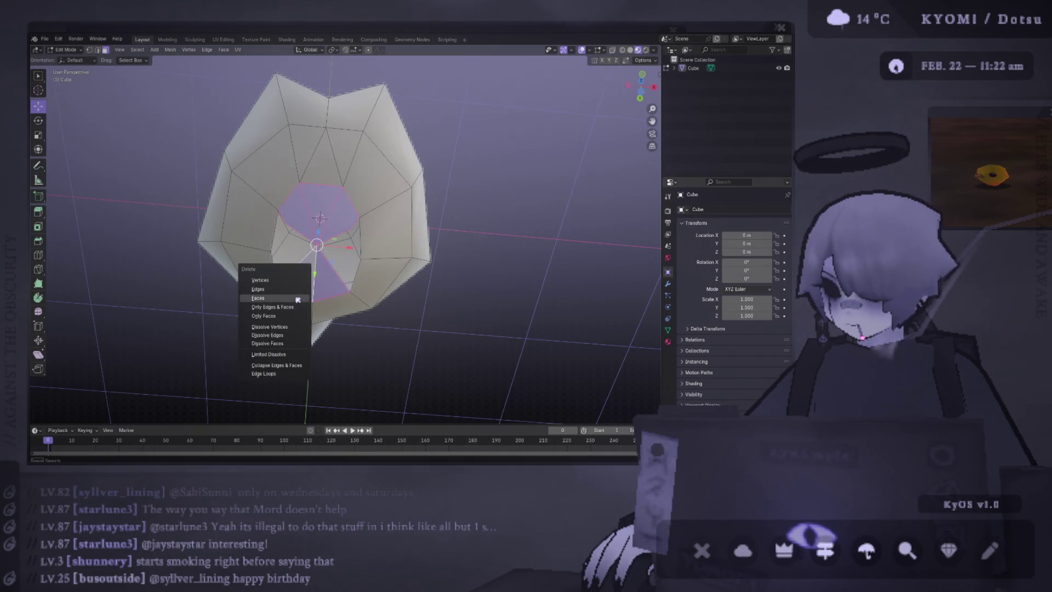
# - Delete the centre faces again and select the centre face of the hole
pyautogui.click(298, 301)
pyautogui.press('1')
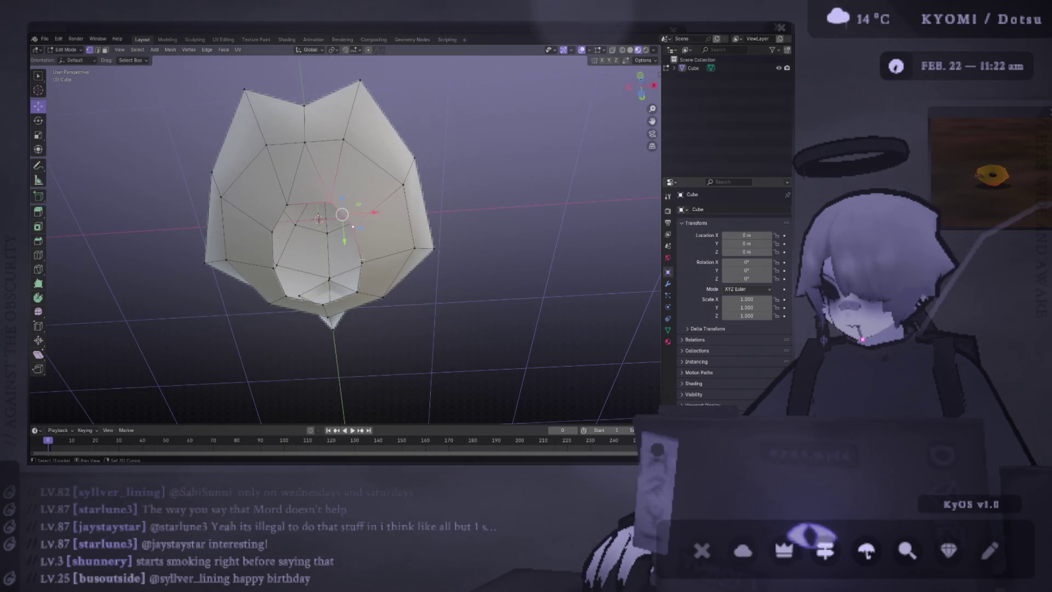
pyautogui.moveTo(344, 259); pyautogui.dragTo(344, 265, button='middle')
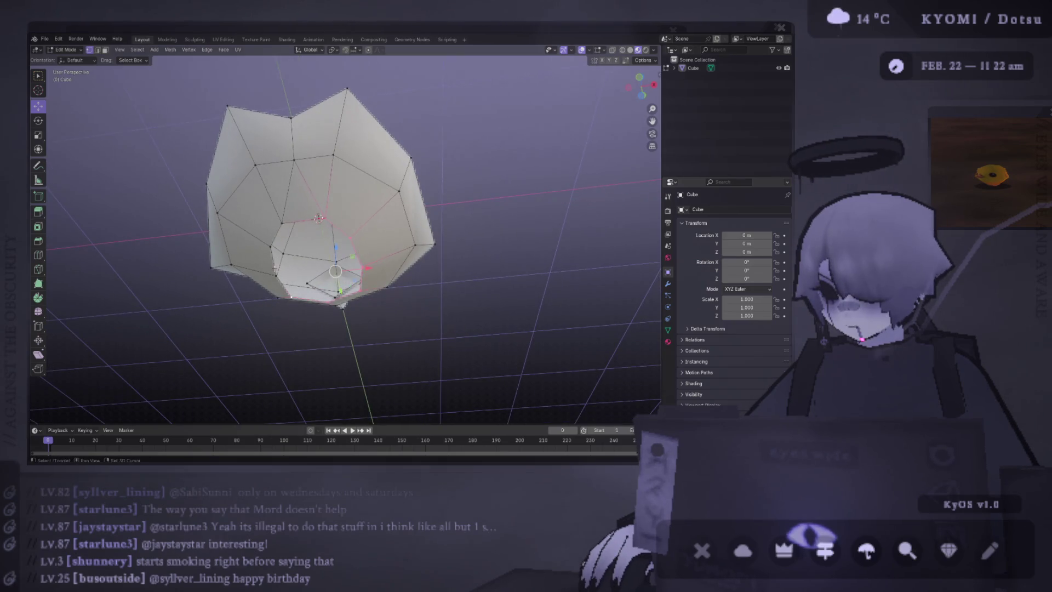
pyautogui.moveTo(270, 245); pyautogui.dragTo(407, 177, button='middle')
pyautogui.press('Tab')
pyautogui.scroll(3, 301, 228)
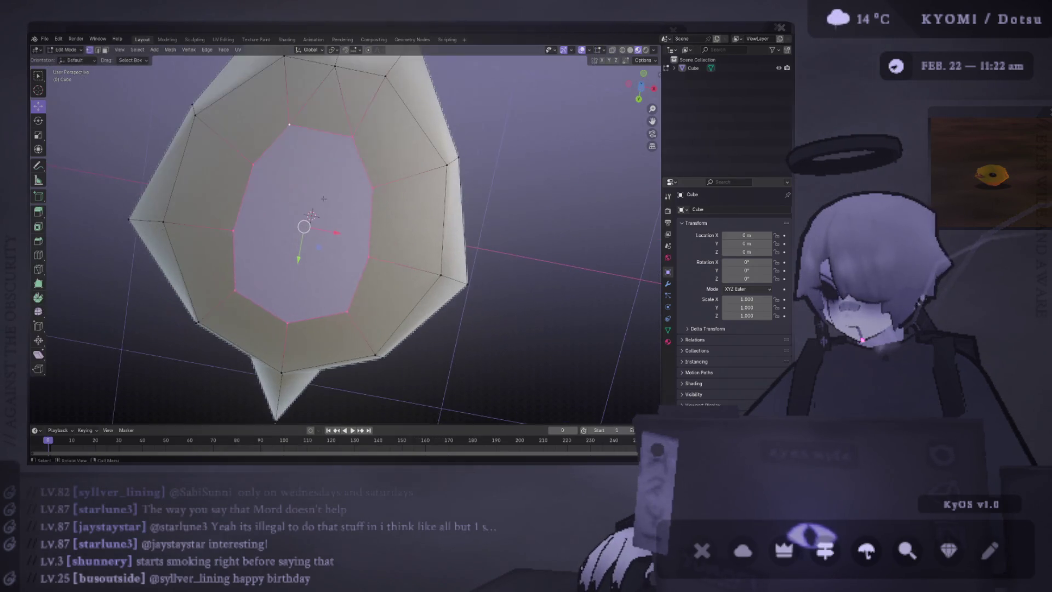
pyautogui.moveTo(300, 227)
pyautogui.mouseDown(button='middle')
pyautogui.moveTo(341, 225)
pyautogui.moveTo(310, 274)
pyautogui.moveTo(244, 178)
pyautogui.mouseUp(button='middle')
pyautogui.press('Tab')
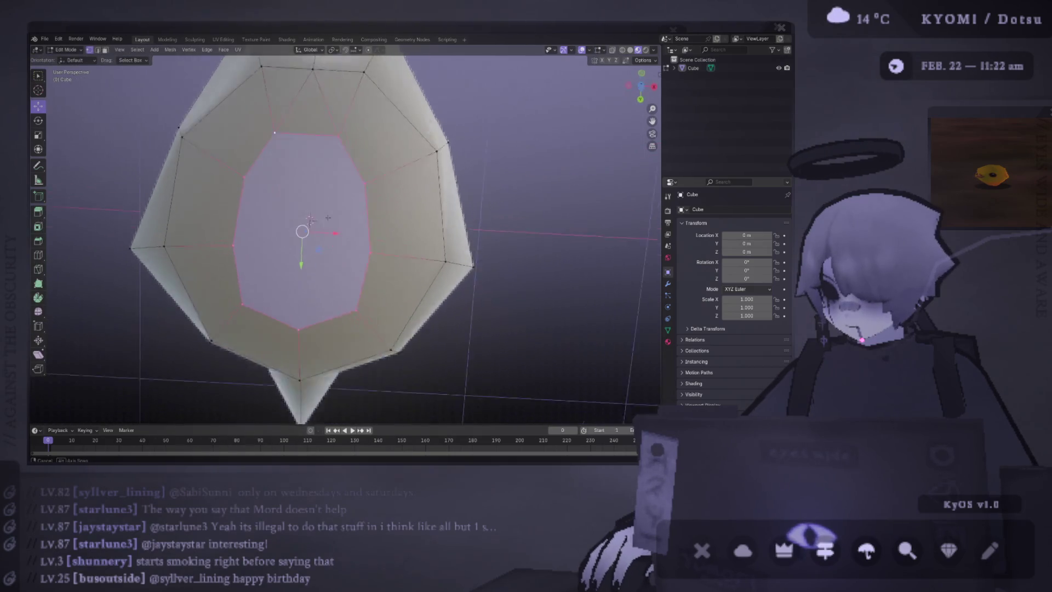
pyautogui.click(244, 178)
pyautogui.click(330, 191)
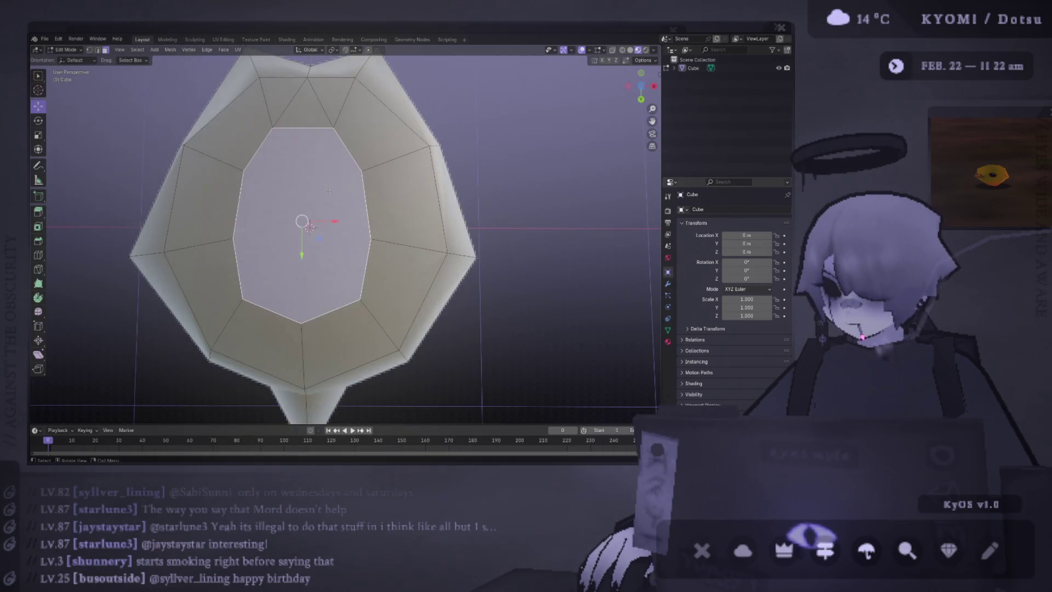
# - Extrude and shrink the centre face, merge it at center to a point, then reveal the hidden bow-tie piece
pyautogui.press('e')
pyautogui.press('s')
pyautogui.click(346, 223)
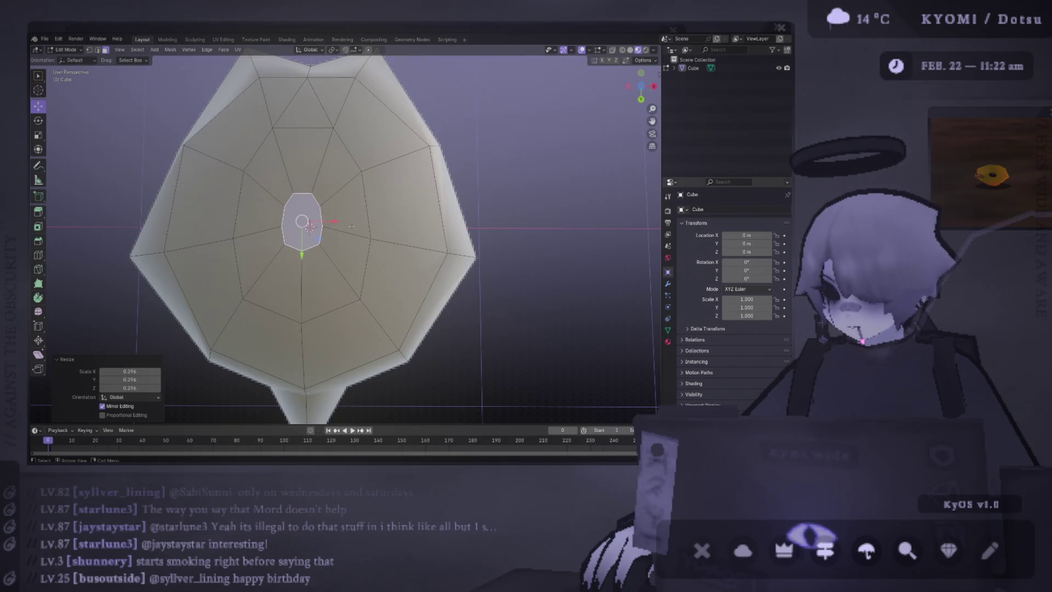
pyautogui.press('m')
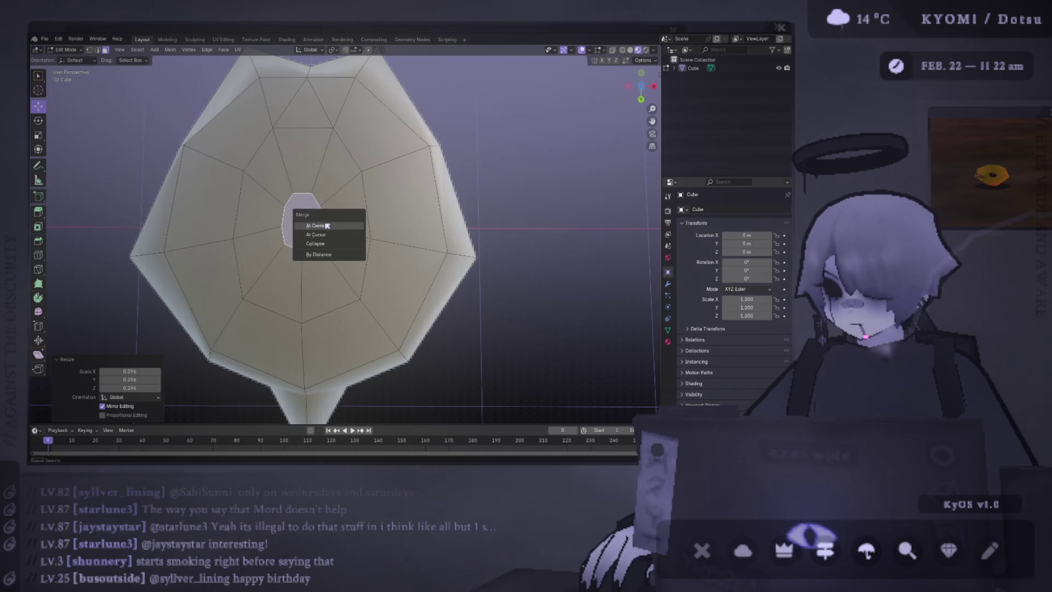
pyautogui.click(326, 225)
pyautogui.moveTo(326, 225)
pyautogui.mouseDown(button='middle')
pyautogui.moveTo(335, 316)
pyautogui.moveTo(348, 263)
pyautogui.mouseUp(button='middle')
pyautogui.hotkey('alt', 'h')
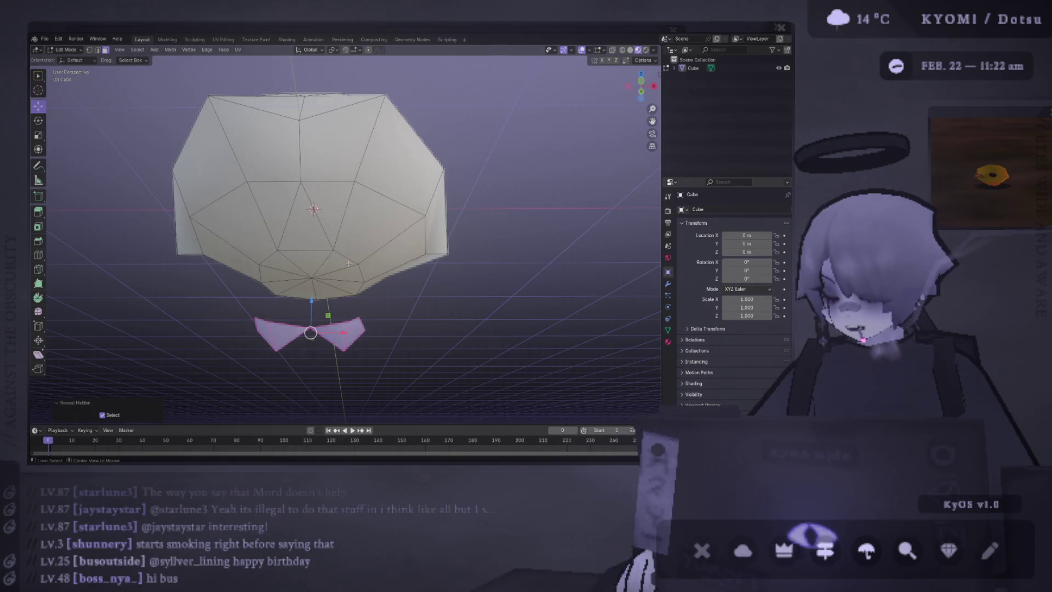
# - Shift selected bow-tie vertices along the Y axis in two moves
pyautogui.click(345, 333)
pyautogui.moveTo(345, 332)
pyautogui.mouseDown(button='middle')
pyautogui.moveTo(273, 241)
pyautogui.moveTo(304, 258)
pyautogui.mouseUp(button='middle')
pyautogui.moveTo(336, 255); pyautogui.dragTo(379, 256)
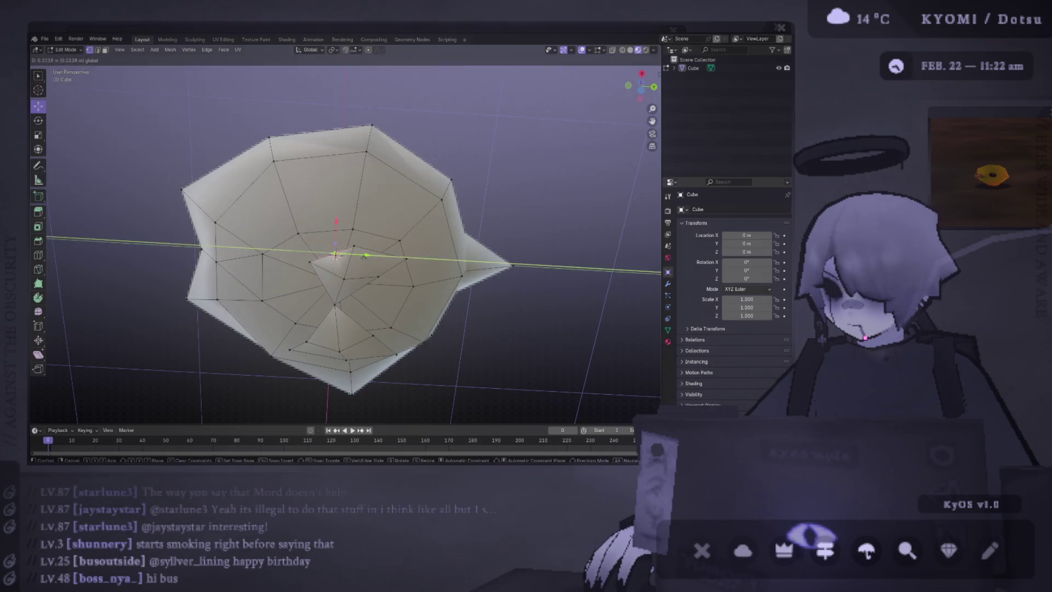
pyautogui.moveTo(378, 256)
pyautogui.mouseDown(button='middle')
pyautogui.moveTo(438, 290)
pyautogui.moveTo(387, 271)
pyautogui.mouseUp(button='middle')
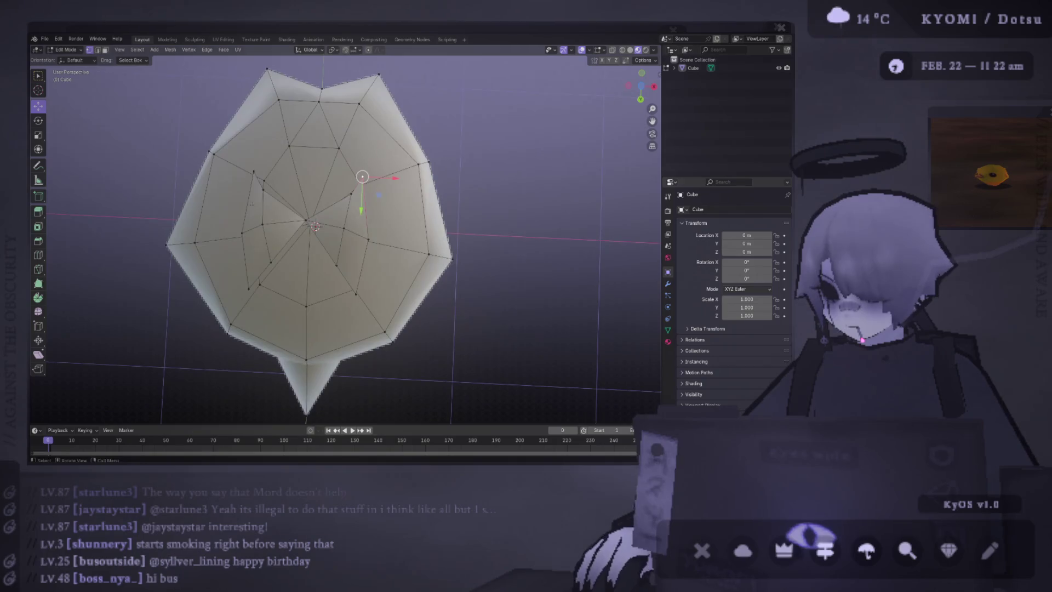
pyautogui.press('g')
pyautogui.press('y')
pyautogui.click(305, 233)
pyautogui.click(355, 293)
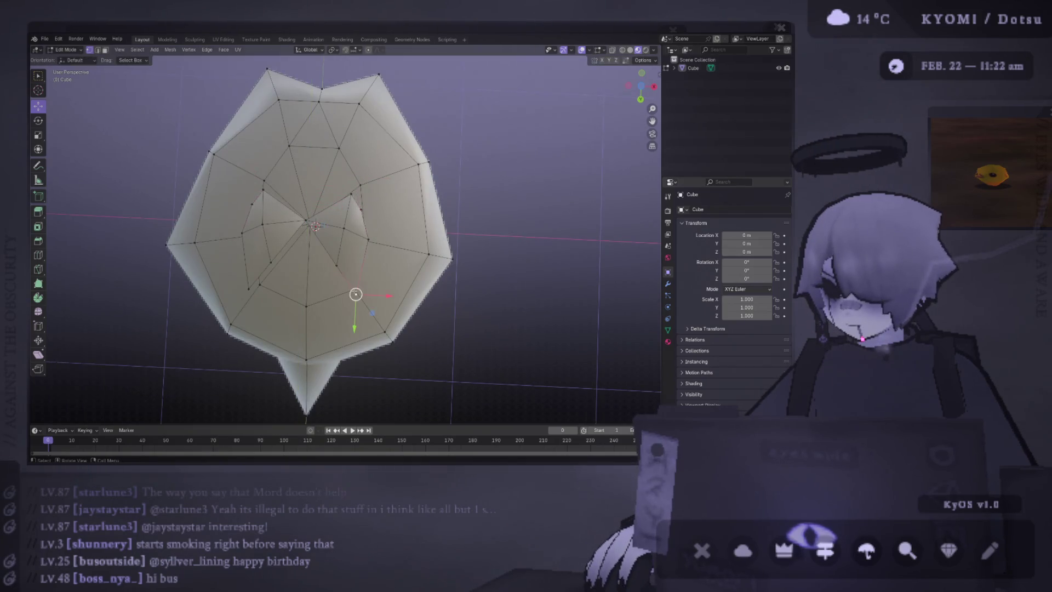
pyautogui.press('g')
pyautogui.press('y')
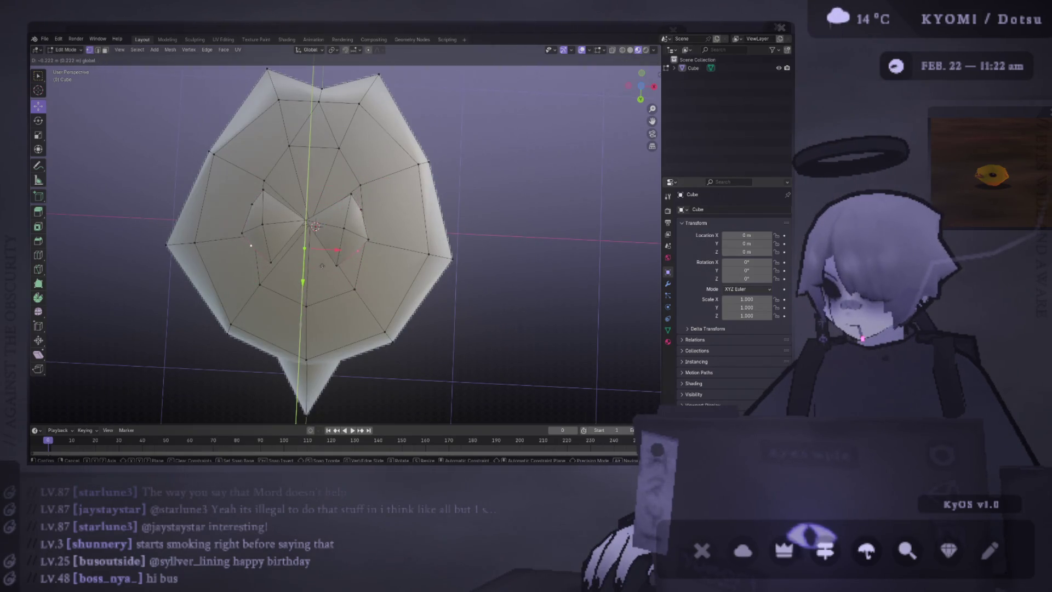
pyautogui.click(321, 263)
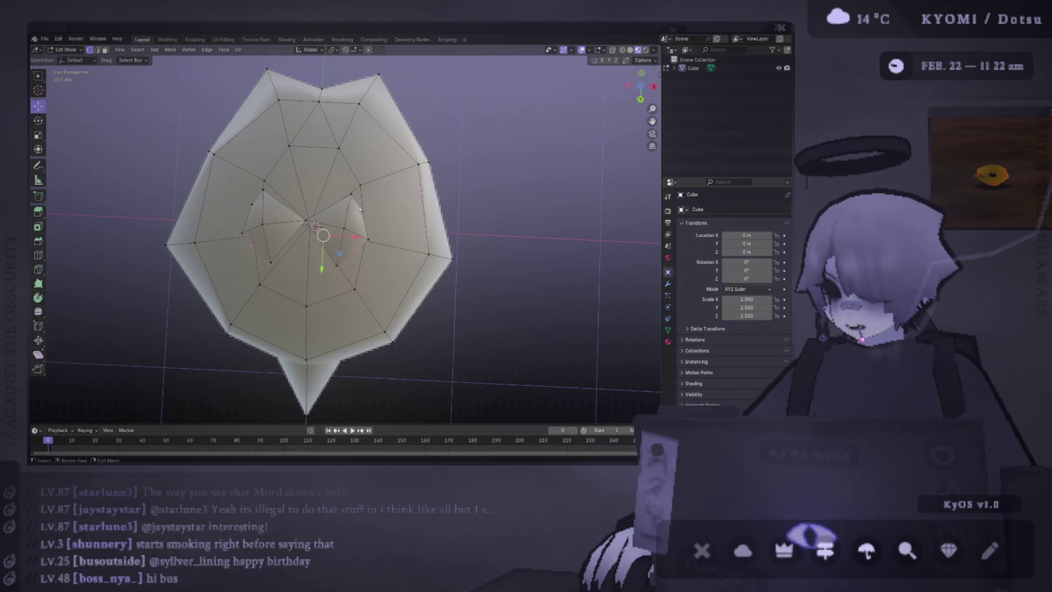
# - Select the inner vertex ring and delete its faces, leaving two flat pieces beneath the body
pyautogui.rightClick(316, 226)
pyautogui.click(316, 227)
pyautogui.press('x')
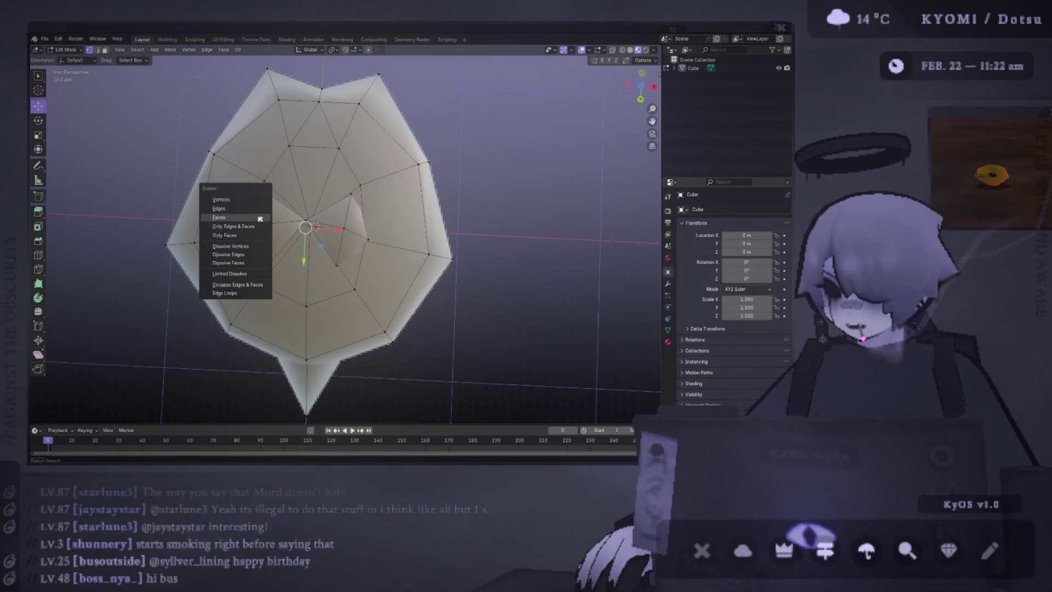
pyautogui.click(234, 215)
pyautogui.moveTo(316, 228)
pyautogui.mouseDown(button='middle')
pyautogui.moveTo(324, 284)
pyautogui.moveTo(349, 266)
pyautogui.mouseUp(button='middle')
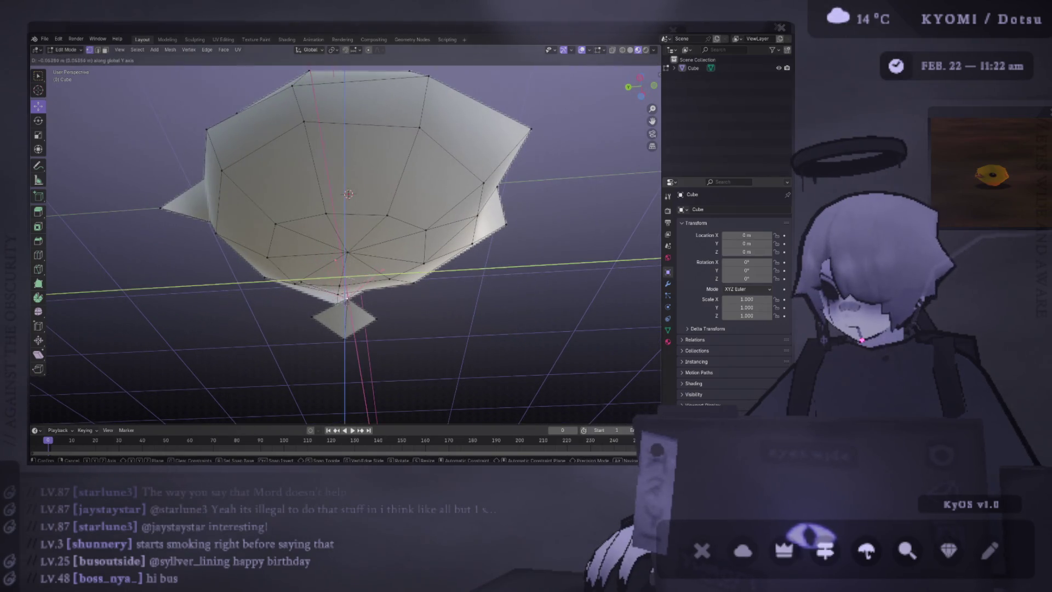
pyautogui.moveTo(349, 266); pyautogui.dragTo(345, 277)
pyautogui.moveTo(352, 300); pyautogui.dragTo(460, 329, button='middle')
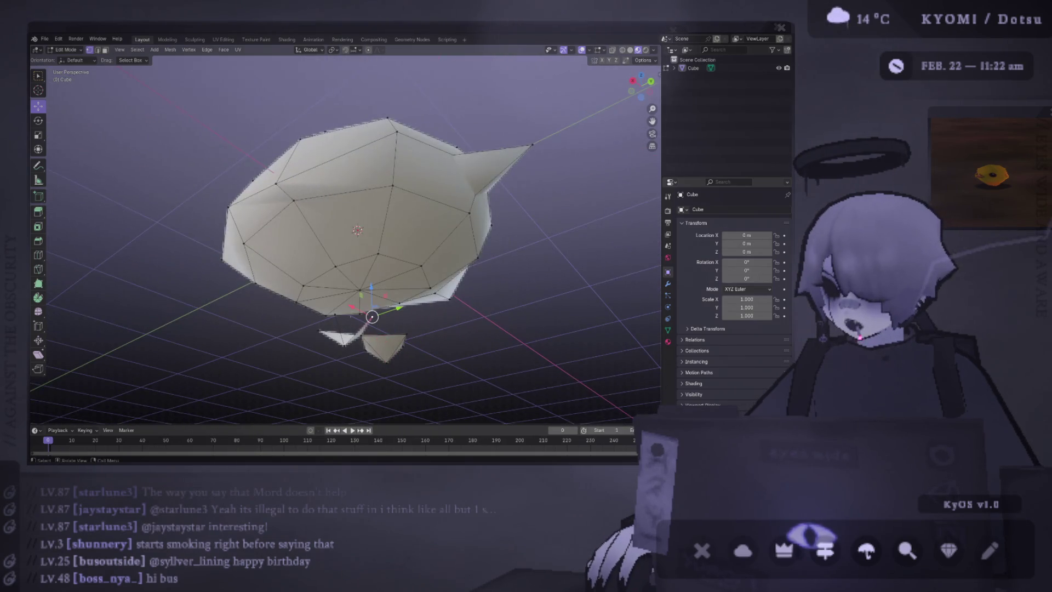
# - Select faces of the right pyramid, viewing the mesh straight from below
pyautogui.keyDown('shift'); pyautogui.rightClick(353, 316); pyautogui.keyUp('shift')
pyautogui.moveTo(346, 349)
pyautogui.mouseDown(button='middle')
pyautogui.moveTo(374, 349)
pyautogui.moveTo(353, 362)
pyautogui.moveTo(343, 288)
pyautogui.mouseUp(button='middle')
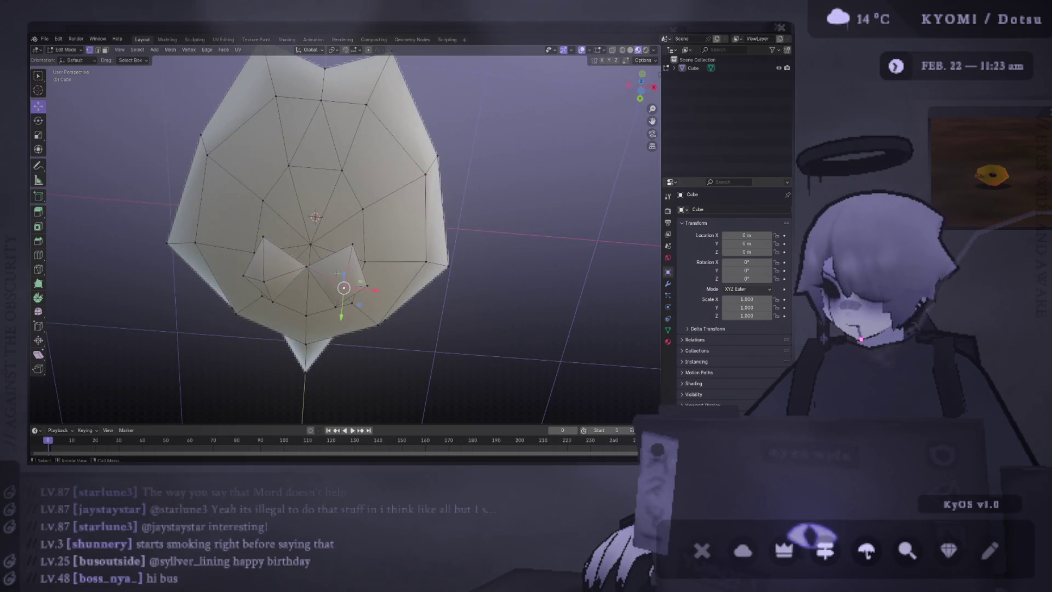
pyautogui.hotkey('ctrl', 'l')
pyautogui.hotkey('ctrl', 'z')
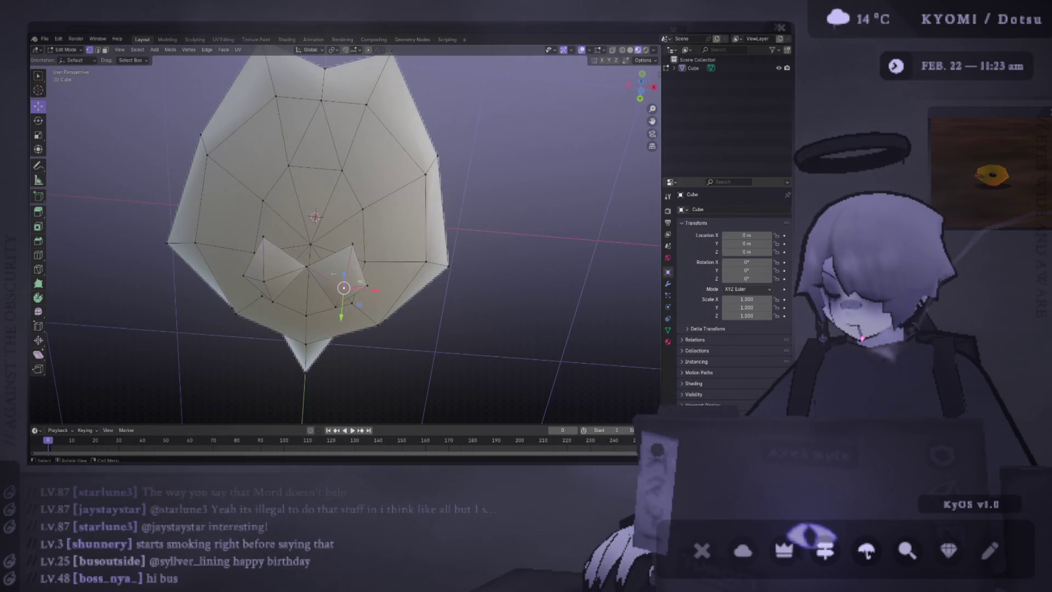
pyautogui.keyDown('shift'); pyautogui.click(306, 315); pyautogui.keyUp('shift')
pyautogui.keyDown('shift'); pyautogui.click(340, 295); pyautogui.keyUp('shift')
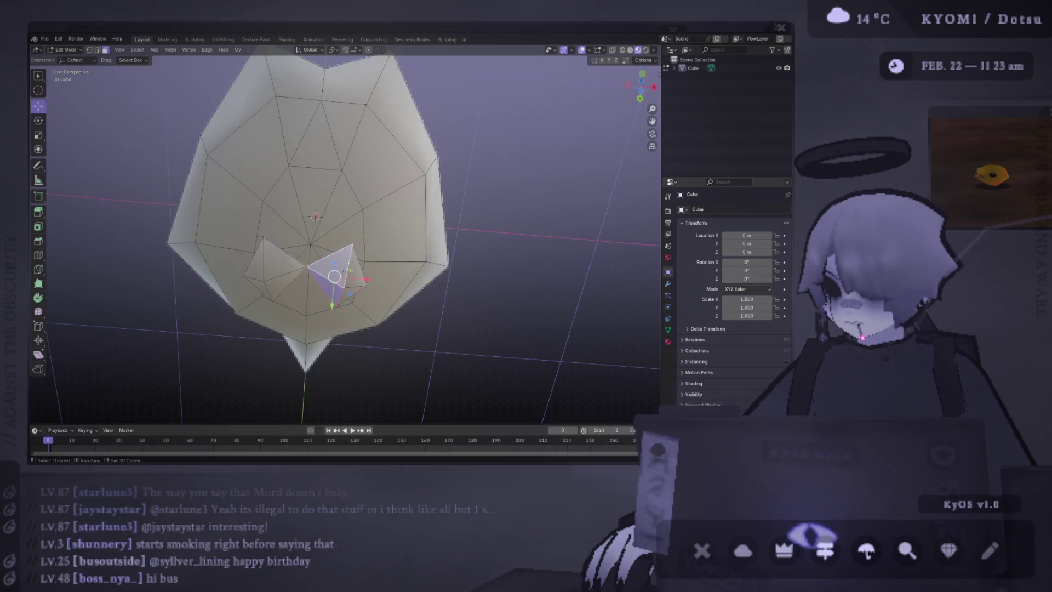
pyautogui.press('KP_1')
pyautogui.press('ctrl+KP_7')
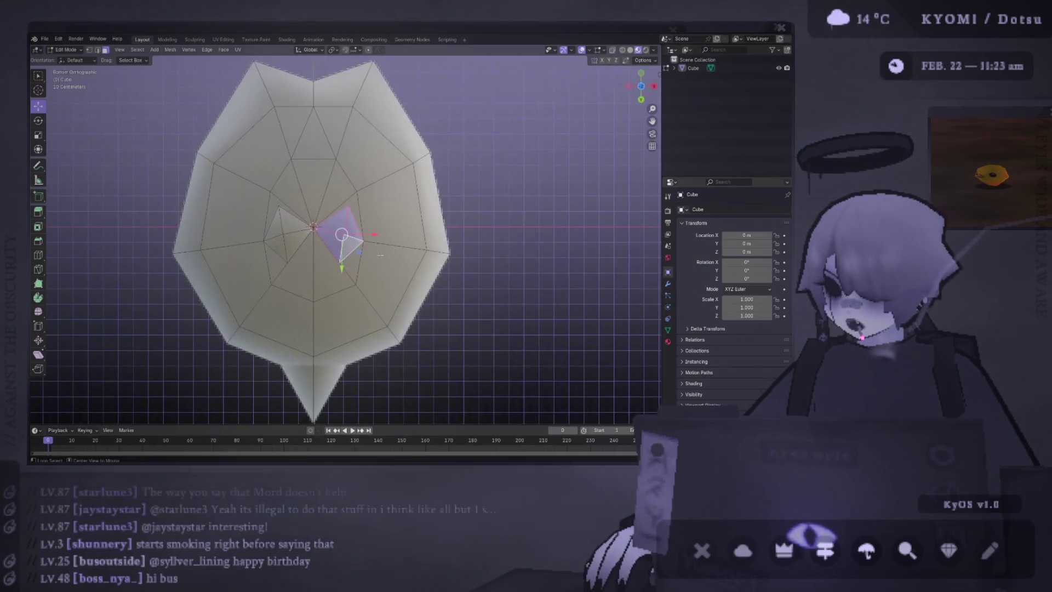
pyautogui.keyDown('shift'); pyautogui.click(351, 246); pyautogui.keyUp('shift')
# - Slide the right pyramid along X and nudge the left foot sideways to spread them apart
pyautogui.press('g')
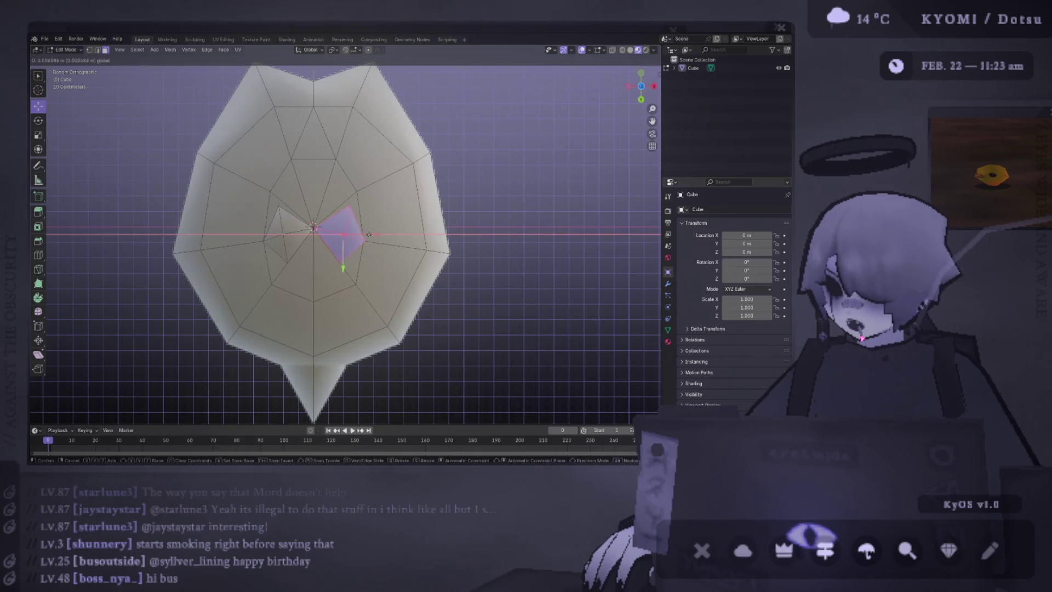
pyautogui.press('Escape')
pyautogui.press('g')
pyautogui.press('x')
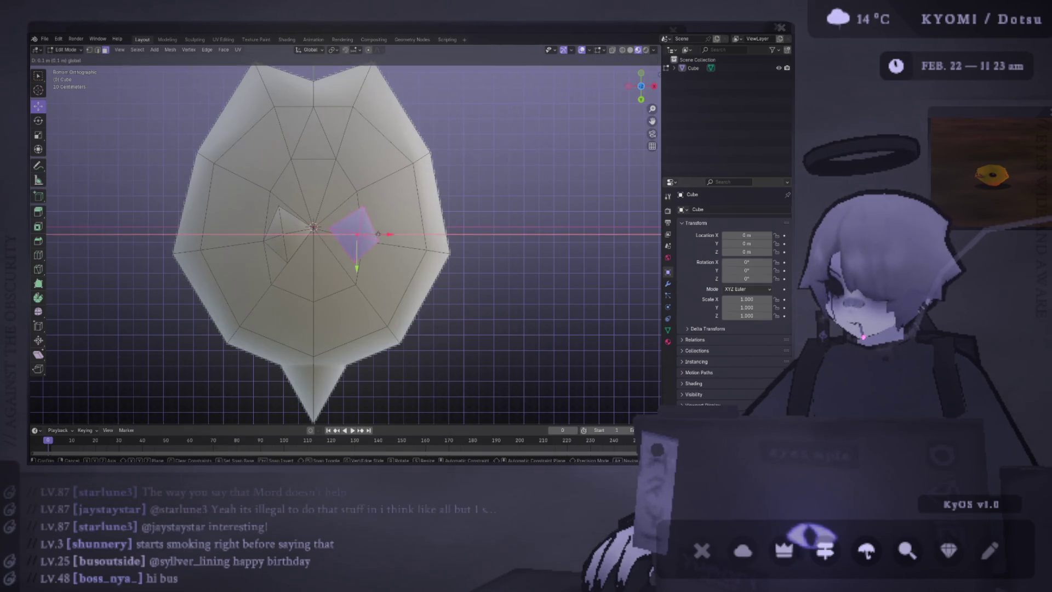
pyautogui.click(378, 234)
pyautogui.scroll(5, 354, 233)
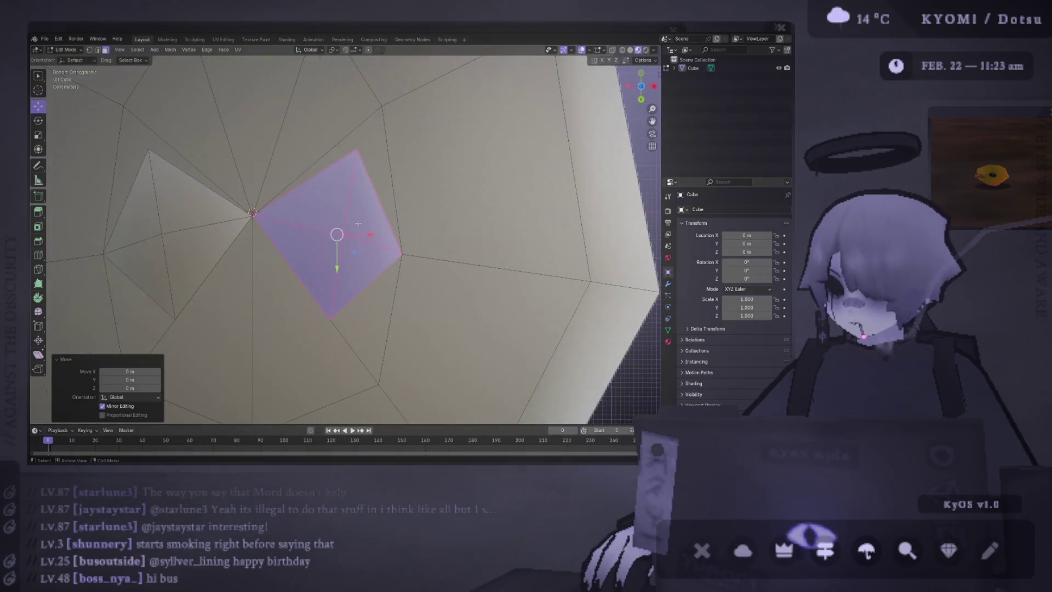
pyautogui.click(194, 231)
pyautogui.hotkey('ctrl', 'l')
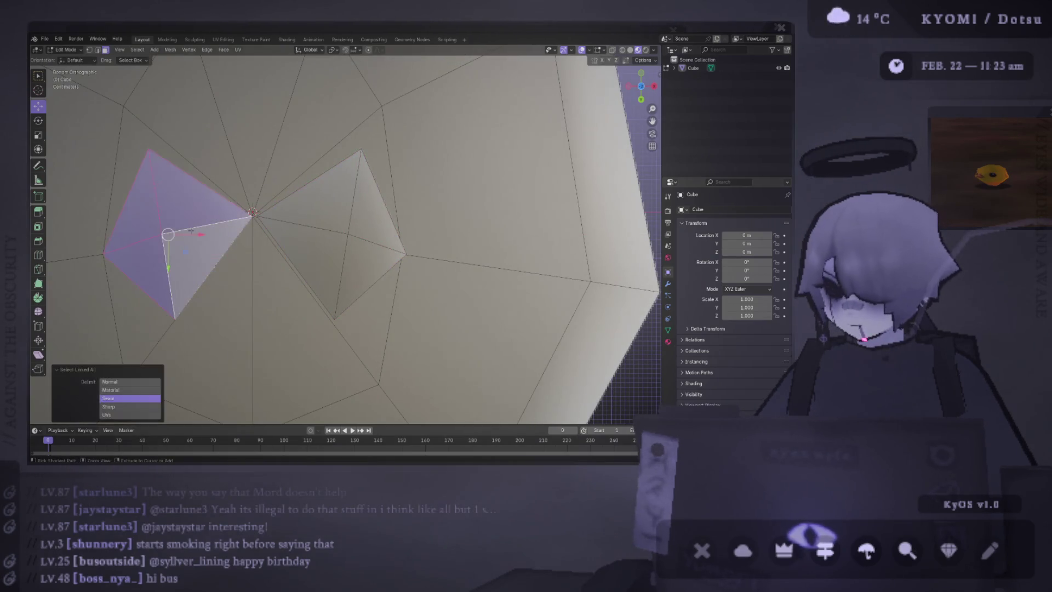
pyautogui.press('g')
pyautogui.press('Return')
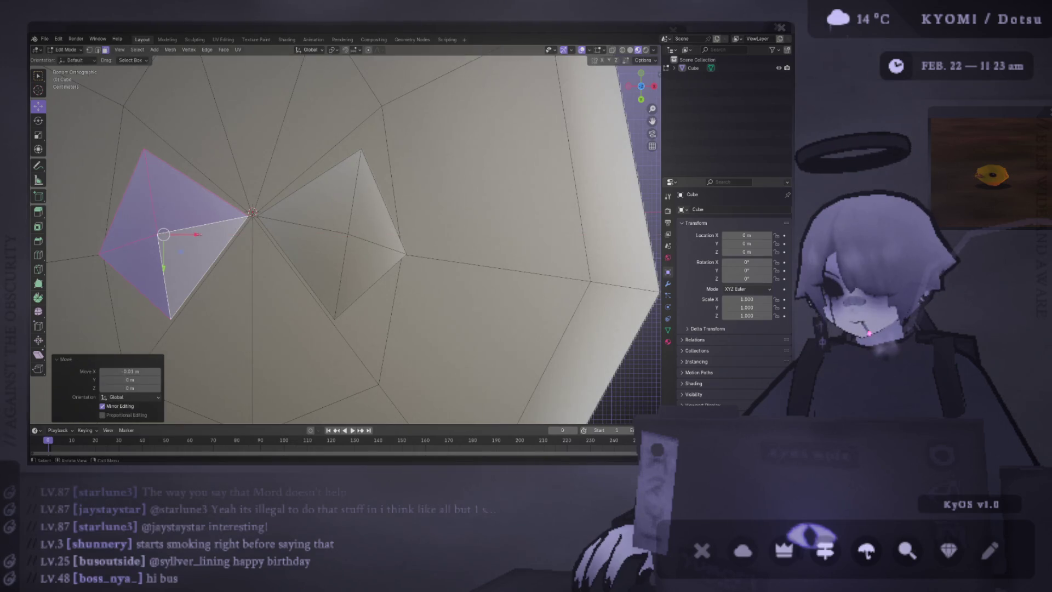
# - Select both whole pyramids and raise them along Z up toward the body
pyautogui.moveTo(279, 208); pyautogui.dragTo(316, 160, button='middle')
pyautogui.scroll(-5, 317, 159)
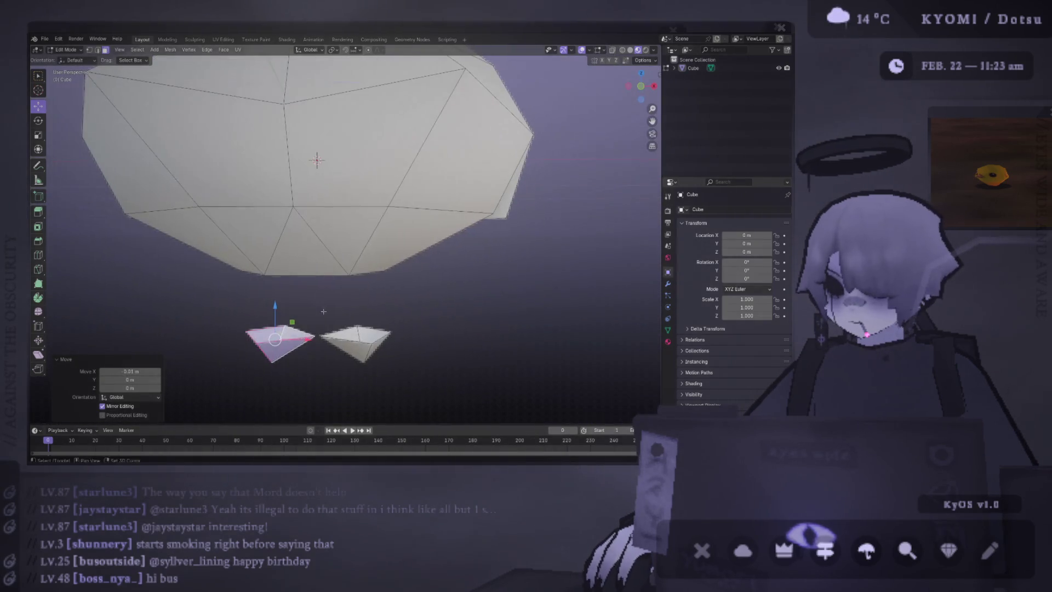
pyautogui.hotkey('ctrl', 'l')
pyautogui.keyDown('shift'); pyautogui.click(278, 337); pyautogui.keyUp('shift')
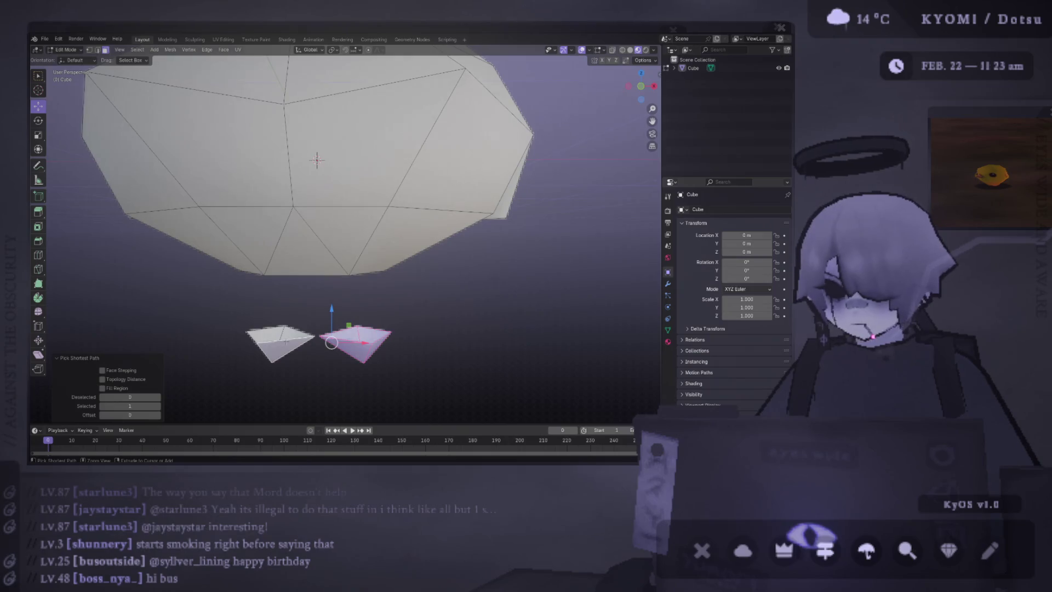
pyautogui.hotkey('ctrl', 'l')
pyautogui.press('g')
pyautogui.press('z')
pyautogui.press('Return')
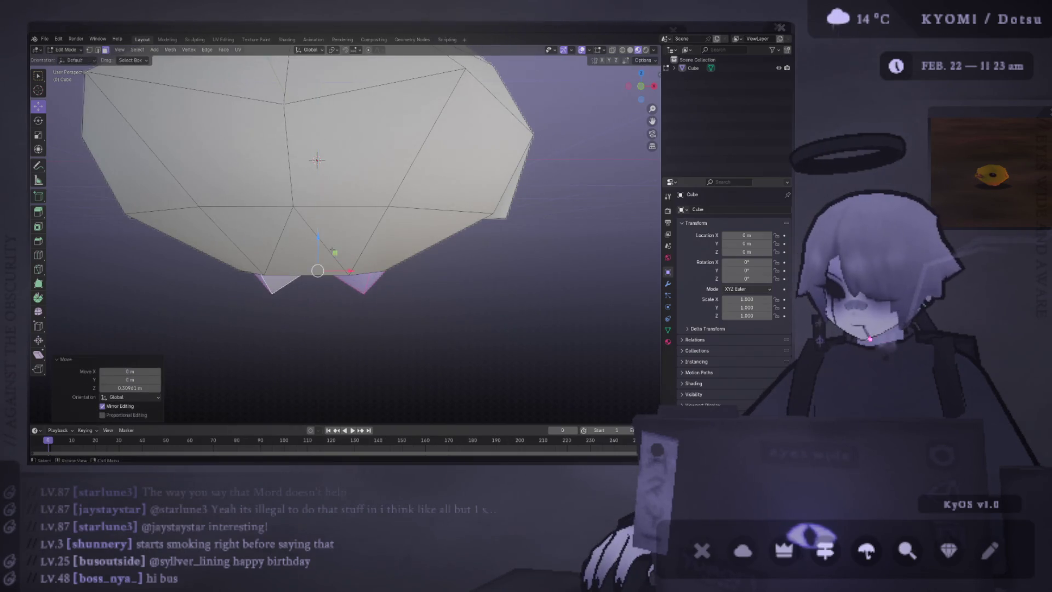
# - Stretch both pyramids taller on Z, trying and undoing a sideways X shift
pyautogui.press('ctrl+KP_1')
pyautogui.press('s')
pyautogui.press('z')
pyautogui.press('Return')
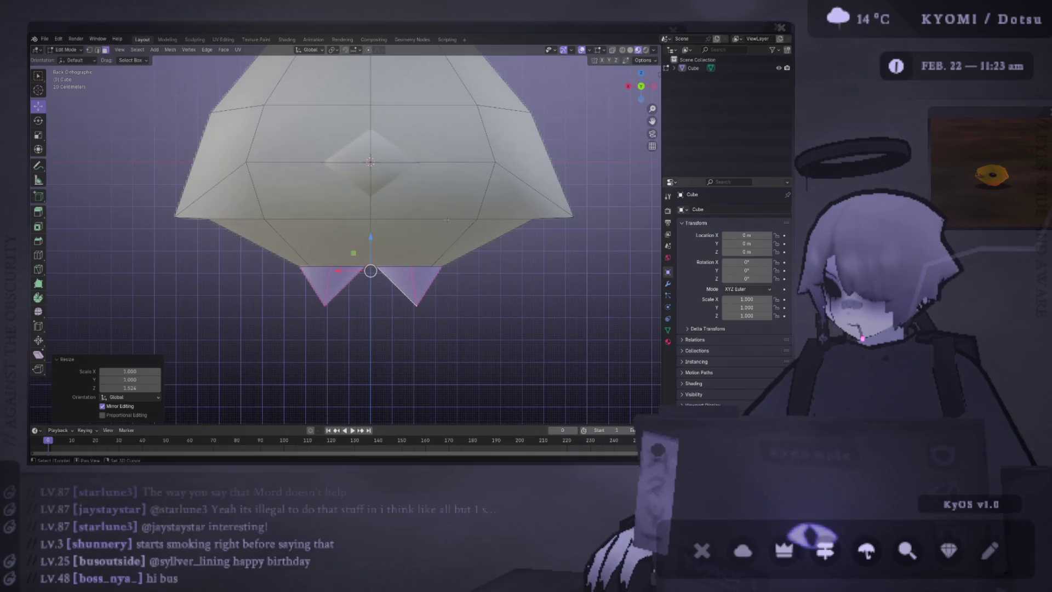
pyautogui.moveTo(370, 272); pyautogui.dragTo(386, 248, button='middle')
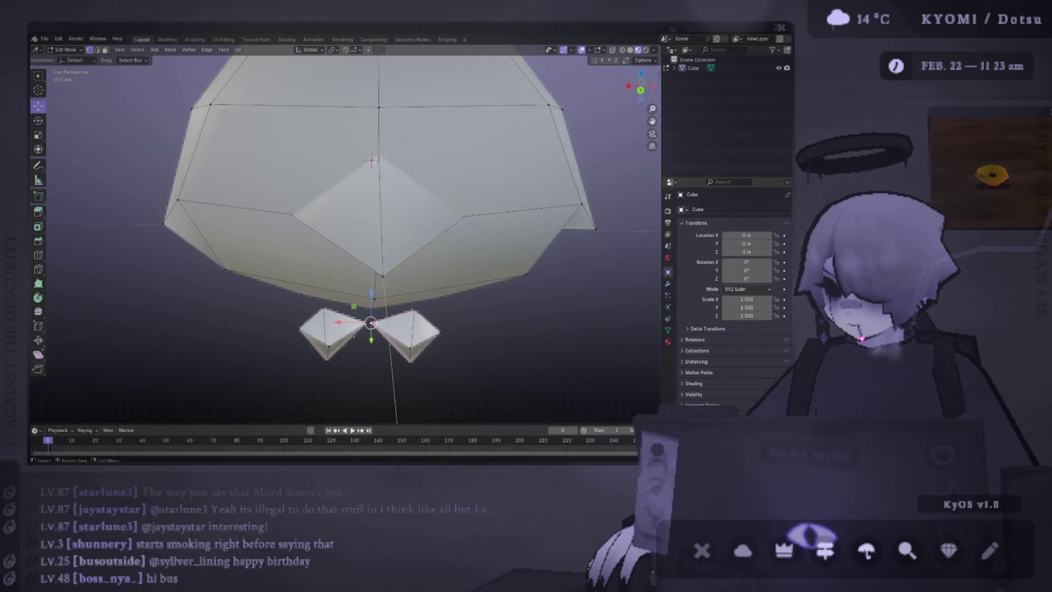
pyautogui.press('g')
pyautogui.press('x')
pyautogui.press('Return')
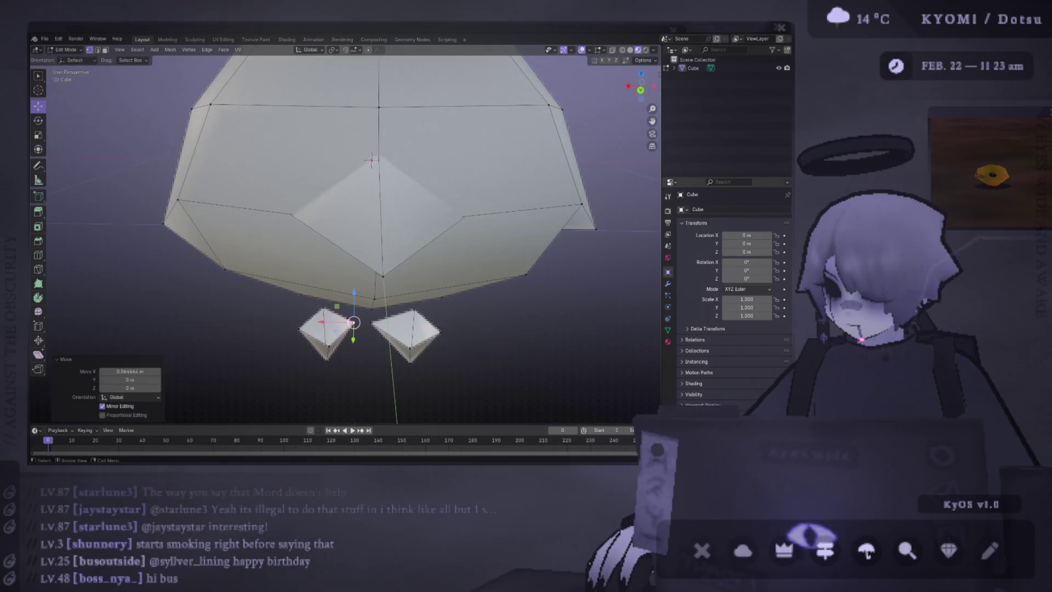
pyautogui.hotkey('ctrl', 'z')
pyautogui.press('g')
pyautogui.press('x')
pyautogui.press('Escape')
# - Shrink the cones, select both fully and move them up on Z against the body
pyautogui.click(326, 329)
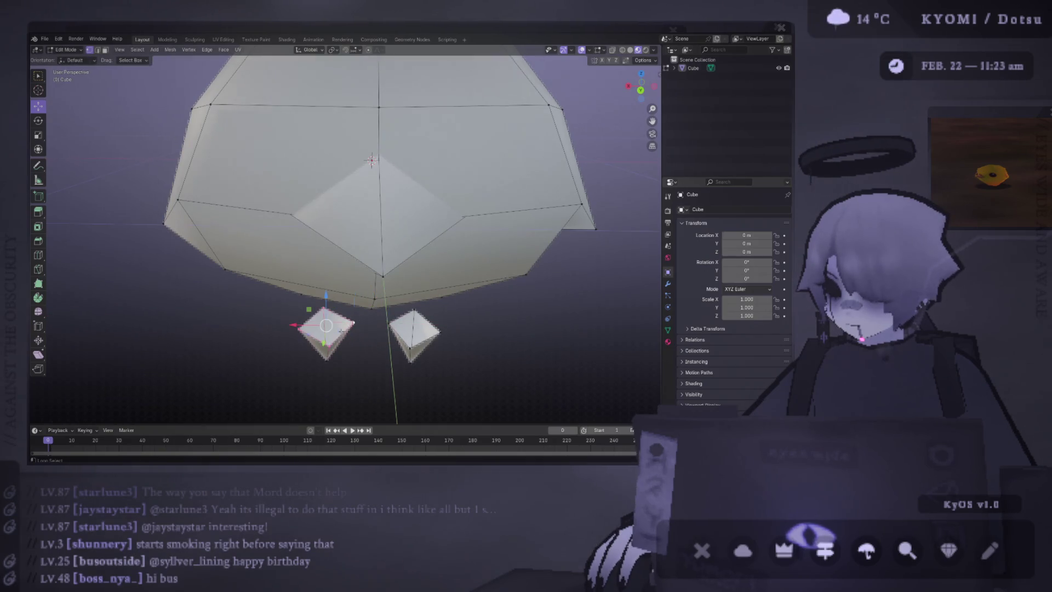
pyautogui.moveTo(371, 160); pyautogui.dragTo(369, 167, button='middle')
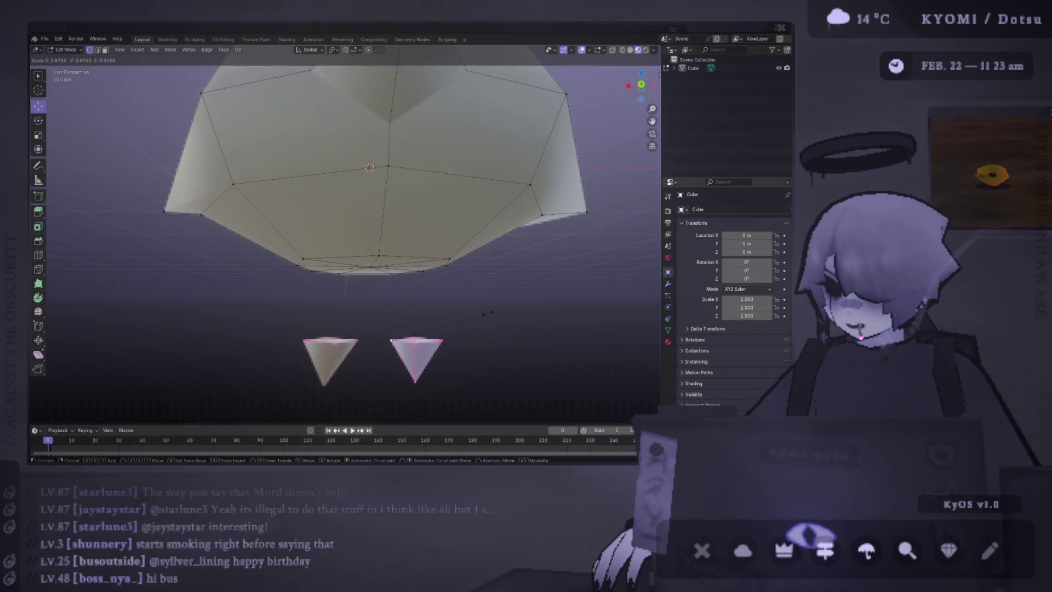
pyautogui.click(336, 51)
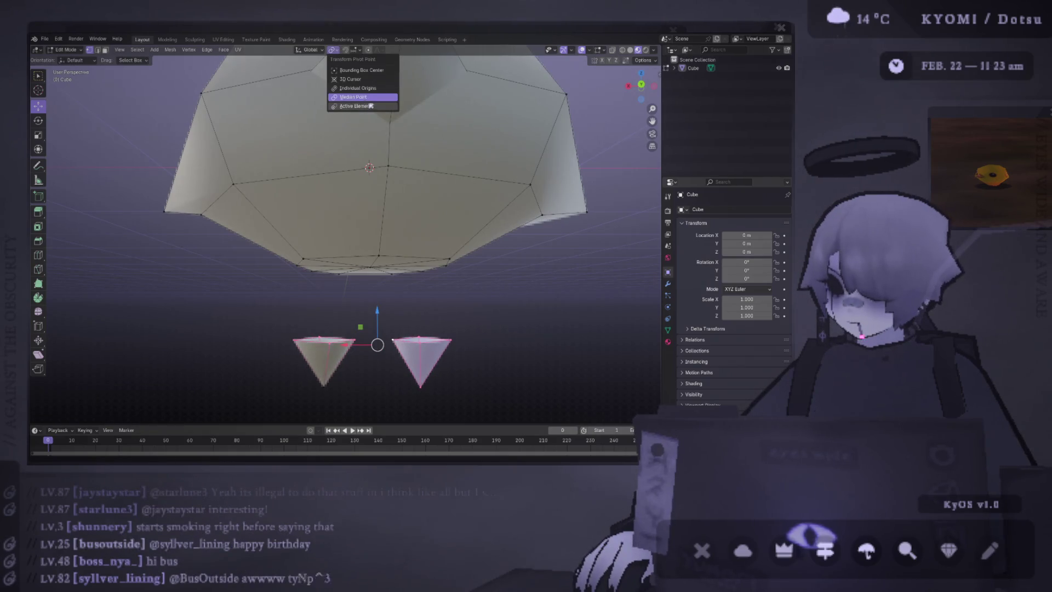
pyautogui.click(373, 88)
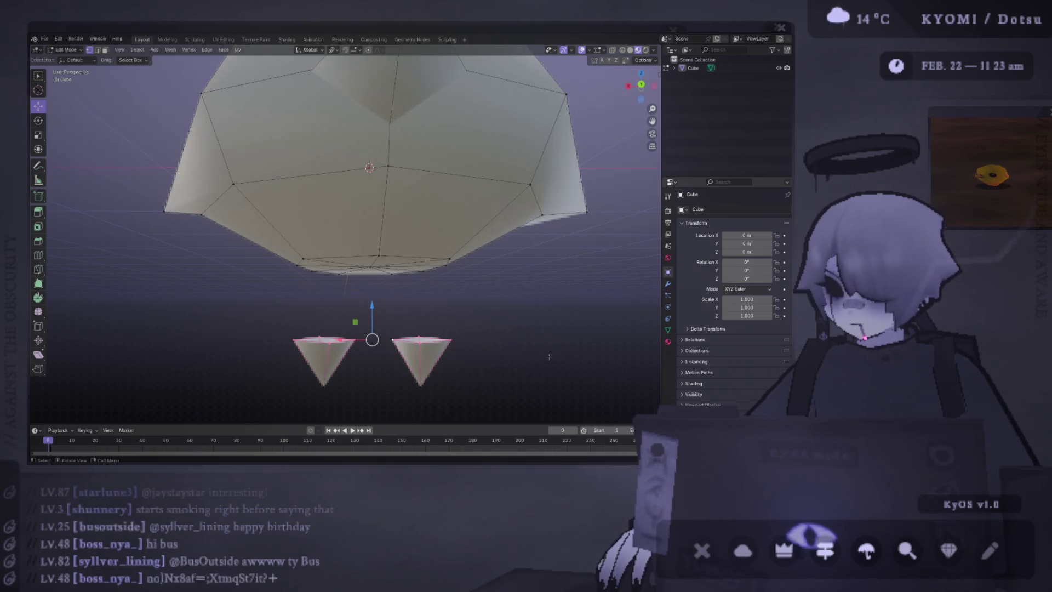
pyautogui.press('s')
pyautogui.click(492, 354)
pyautogui.hotkey('ctrl', 'l')
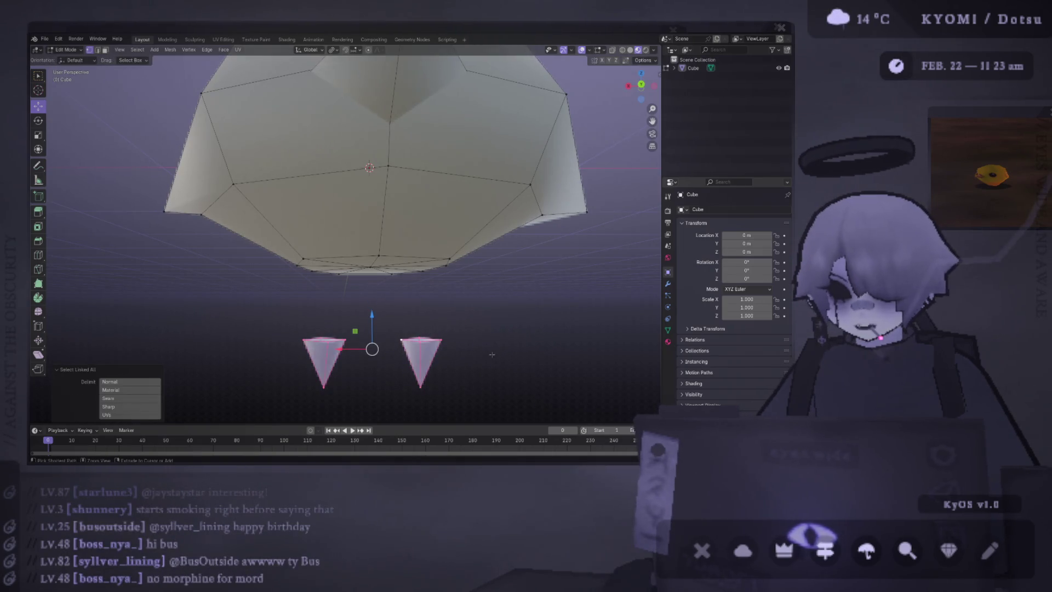
pyautogui.press('g')
pyautogui.press('z')
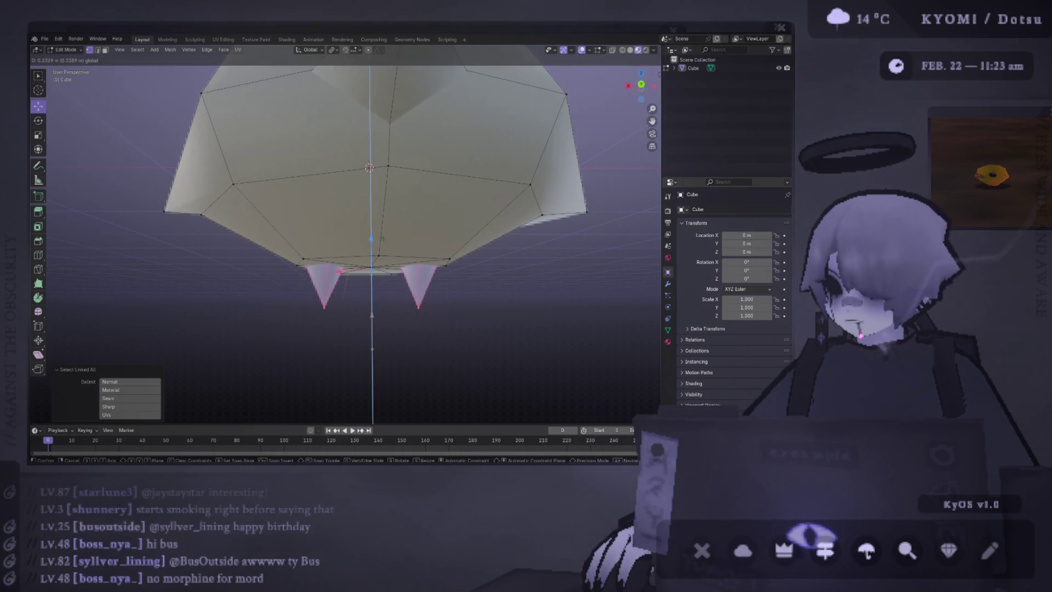
pyautogui.click(382, 239)
pyautogui.moveTo(383, 240)
pyautogui.mouseDown(button='middle')
pyautogui.moveTo(394, 247)
pyautogui.moveTo(370, 268)
pyautogui.moveTo(371, 247)
pyautogui.mouseUp(button='middle')
pyautogui.press('s')
pyautogui.click(394, 247)
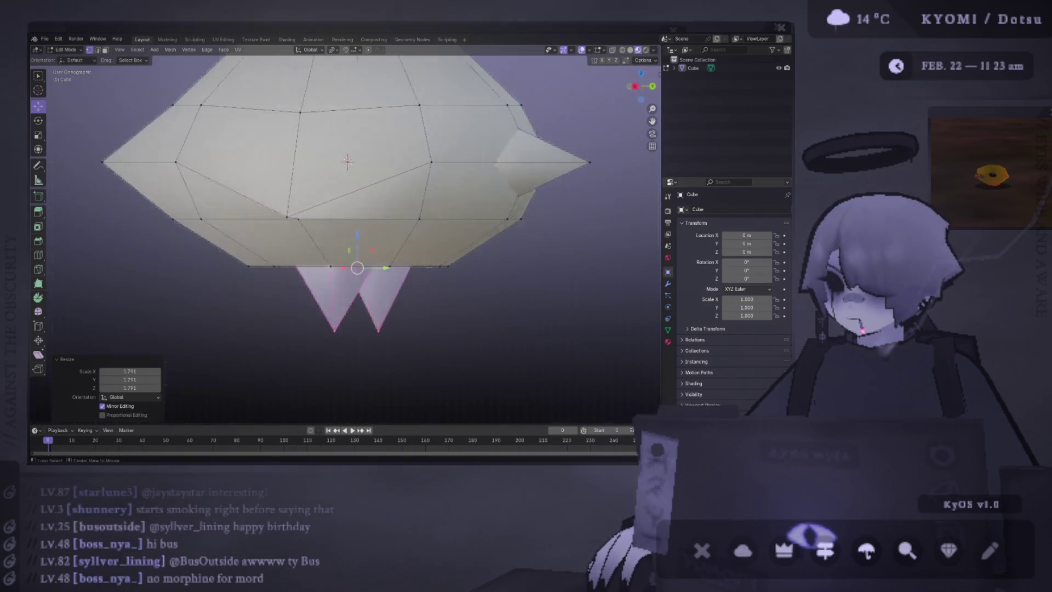
# - With pivot set to Individual Origins, shrink each spike around its own centre and reposition on Z
pyautogui.click(333, 50)
pyautogui.click(365, 93)
pyautogui.press('s')
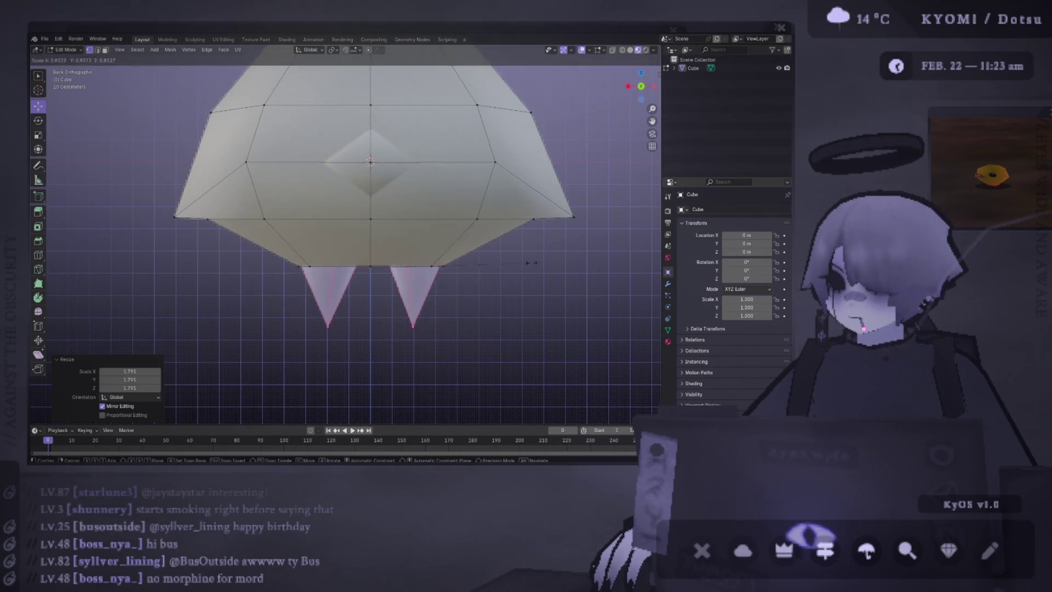
pyautogui.click(370, 261)
pyautogui.press('g')
pyautogui.press('z')
pyautogui.click(370, 255)
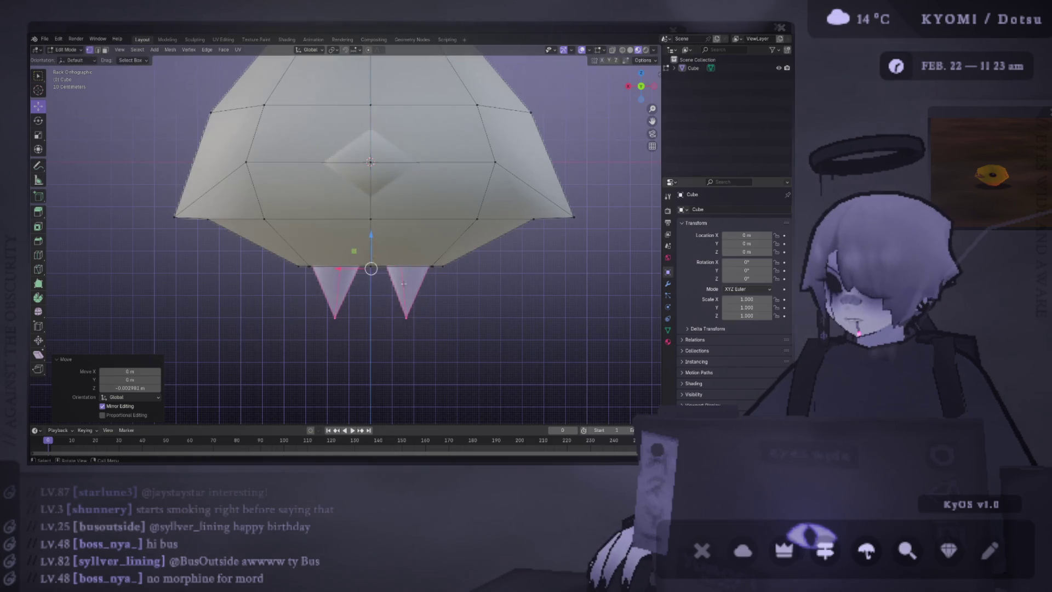
# - Deselect the spikes and leave mesh editing for Object Mode
pyautogui.moveTo(370, 255); pyautogui.dragTo(367, 261, button='middle')
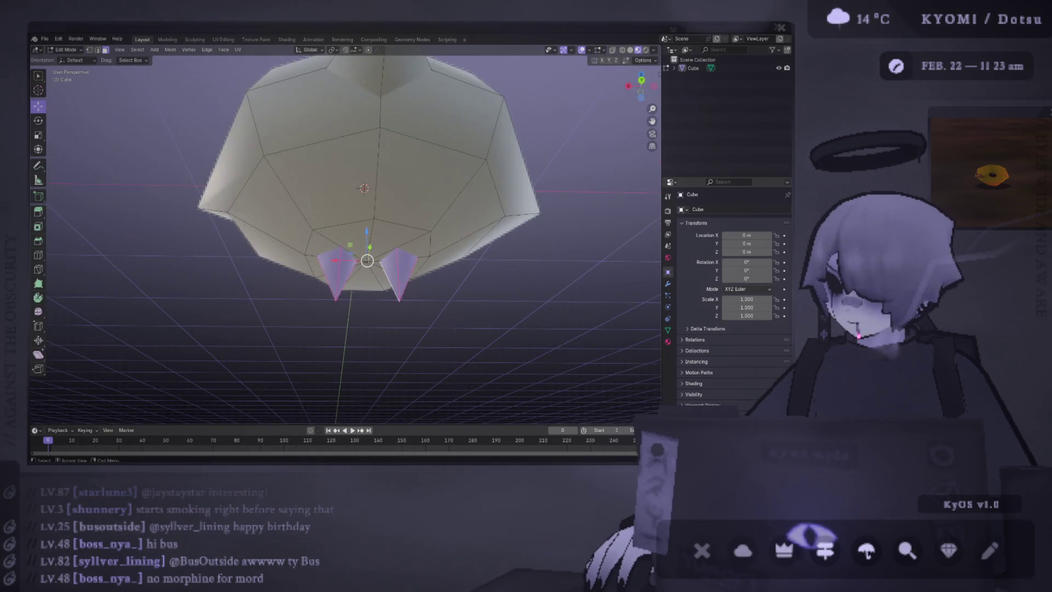
pyautogui.press('2')
pyautogui.moveTo(366, 262); pyautogui.dragTo(366, 263, button='middle')
pyautogui.press('Tab')
pyautogui.scroll(-4, 374, 259)
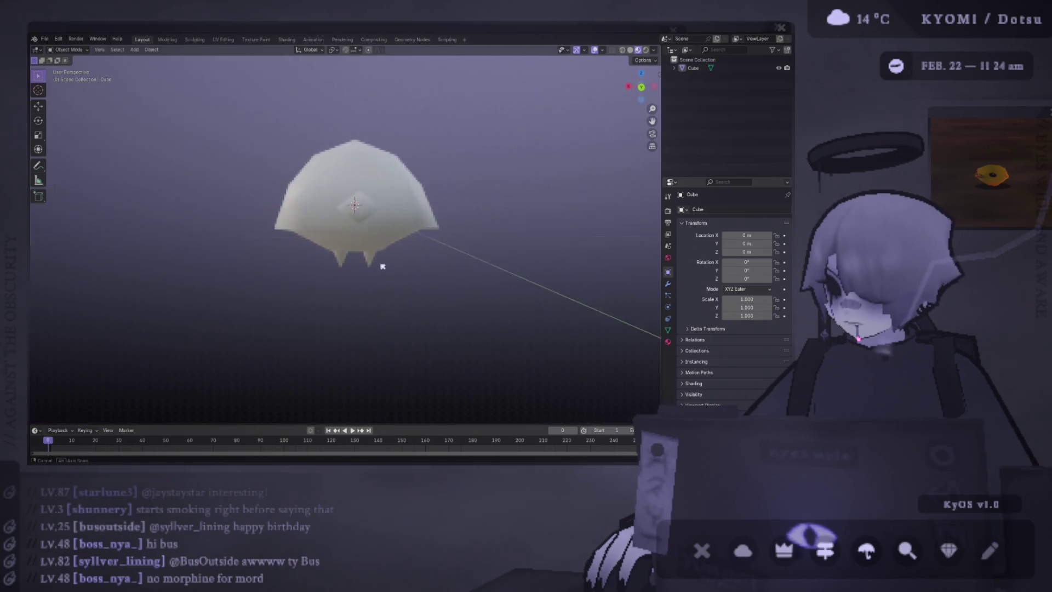
pyautogui.scroll(-4, 353, 266)
# - Enter Edit Mode, select the whole linked body mesh and go to the material settings
pyautogui.moveTo(344, 267); pyautogui.dragTo(371, 271, button='middle')
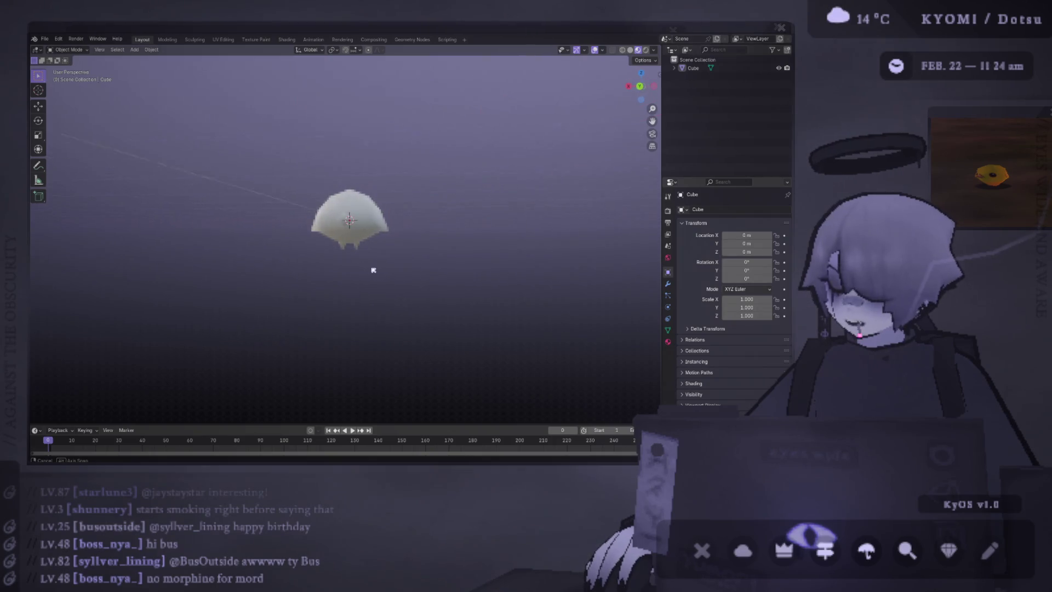
pyautogui.scroll(4, 370, 270)
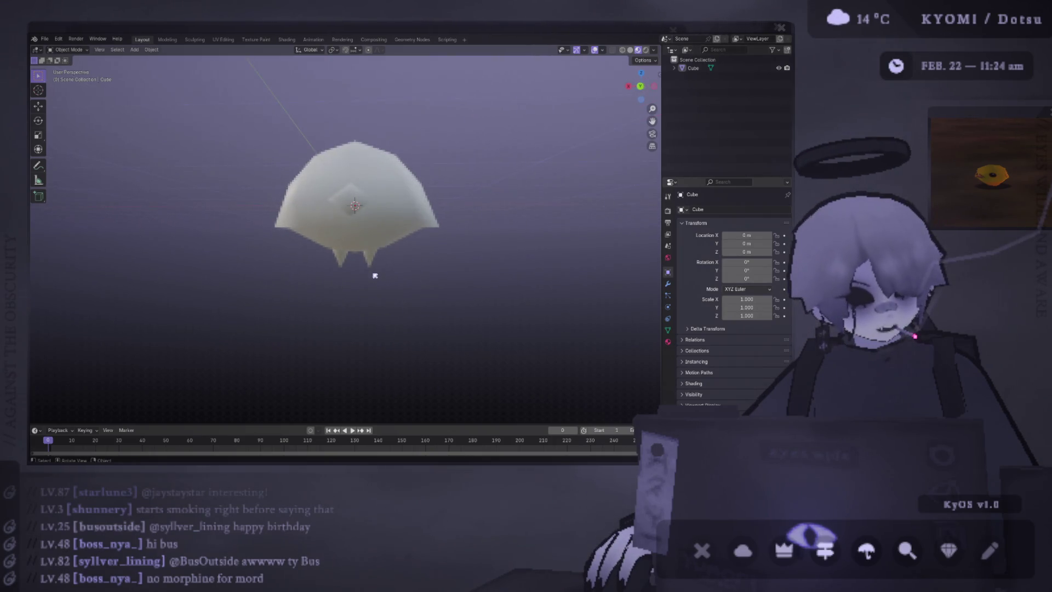
pyautogui.press('Tab')
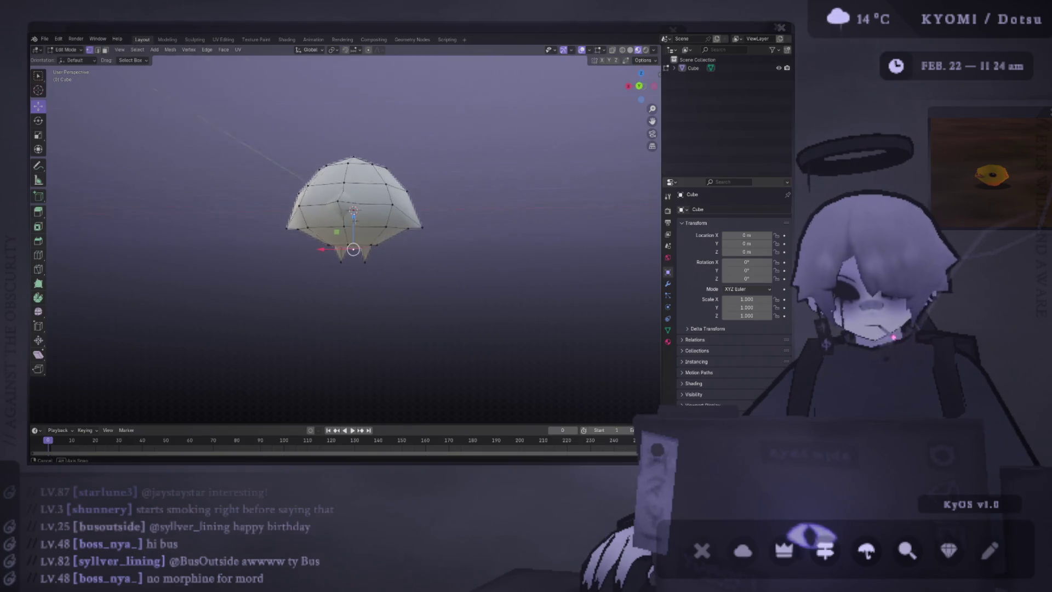
pyautogui.moveTo(373, 276); pyautogui.dragTo(406, 236, button='middle')
pyautogui.hotkey('ctrl', 'l')
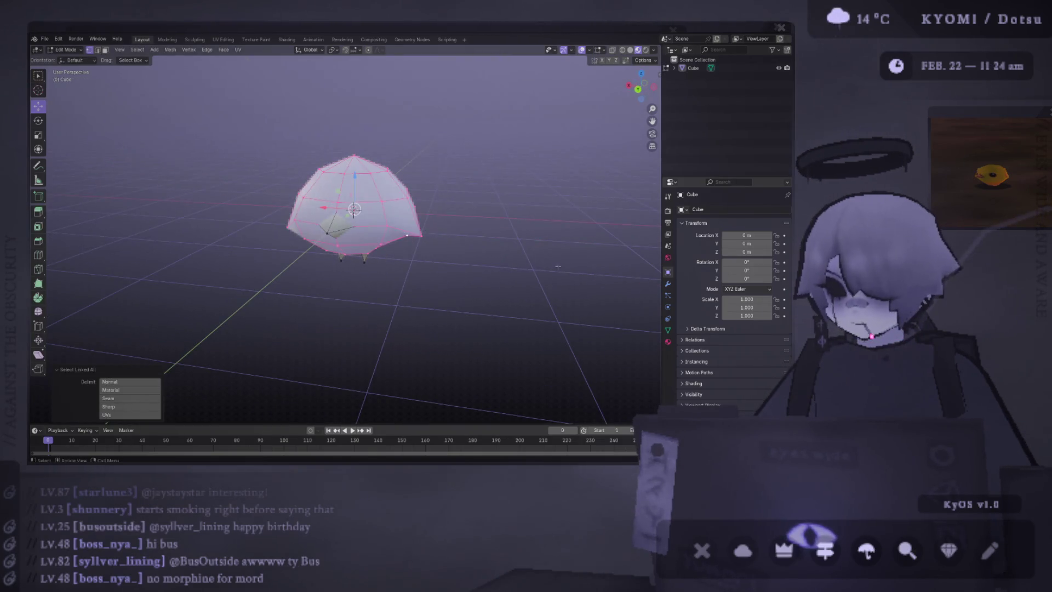
pyautogui.moveTo(360, 241); pyautogui.dragTo(395, 246, button='middle')
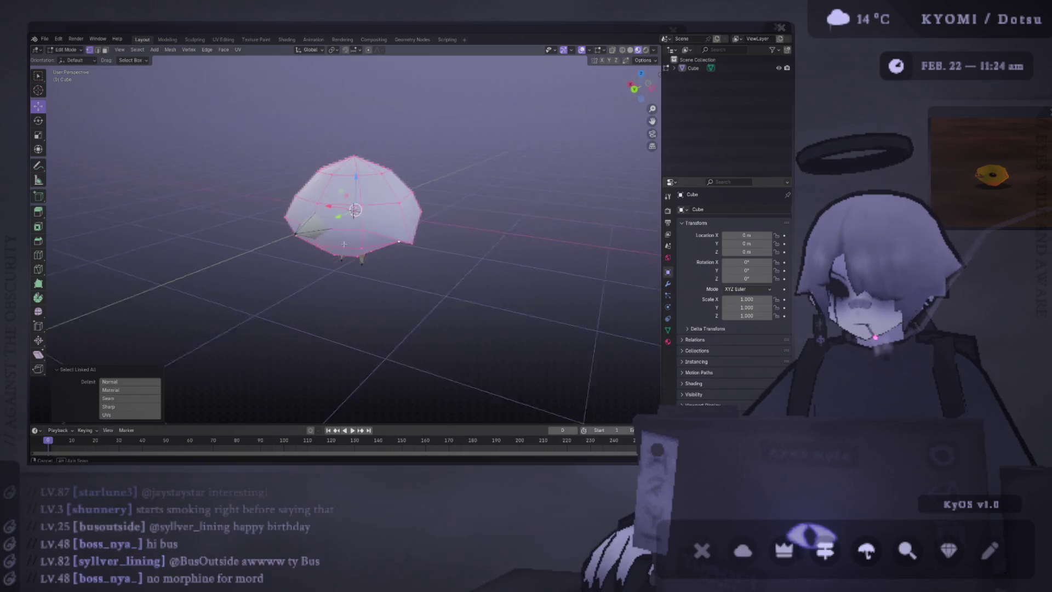
pyautogui.click(668, 343)
pyautogui.write('body')
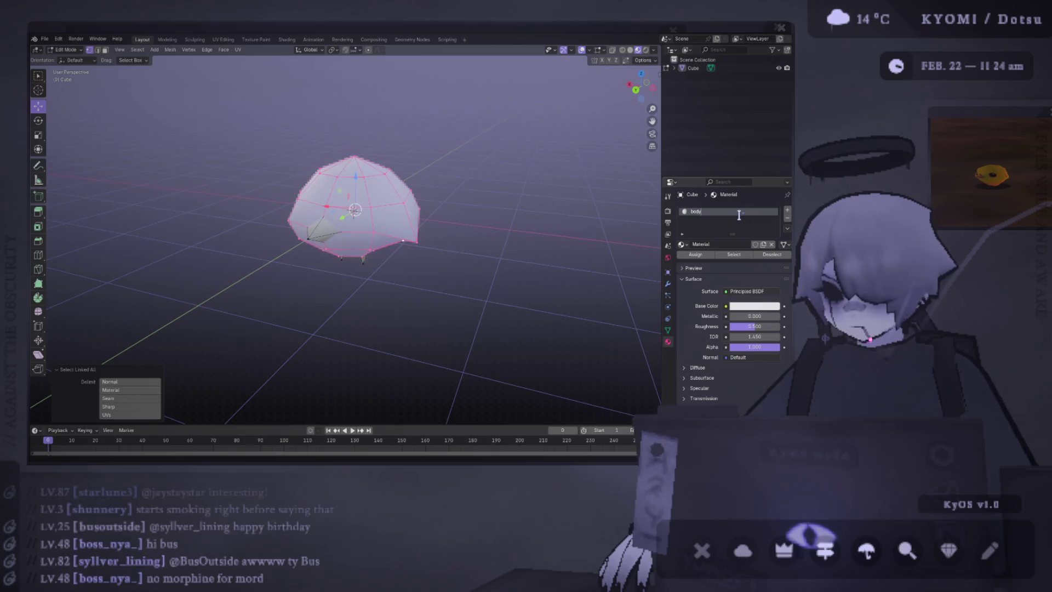
# - Set the body material's Base Color to black by dragging its value down to 0
pyautogui.click(755, 306)
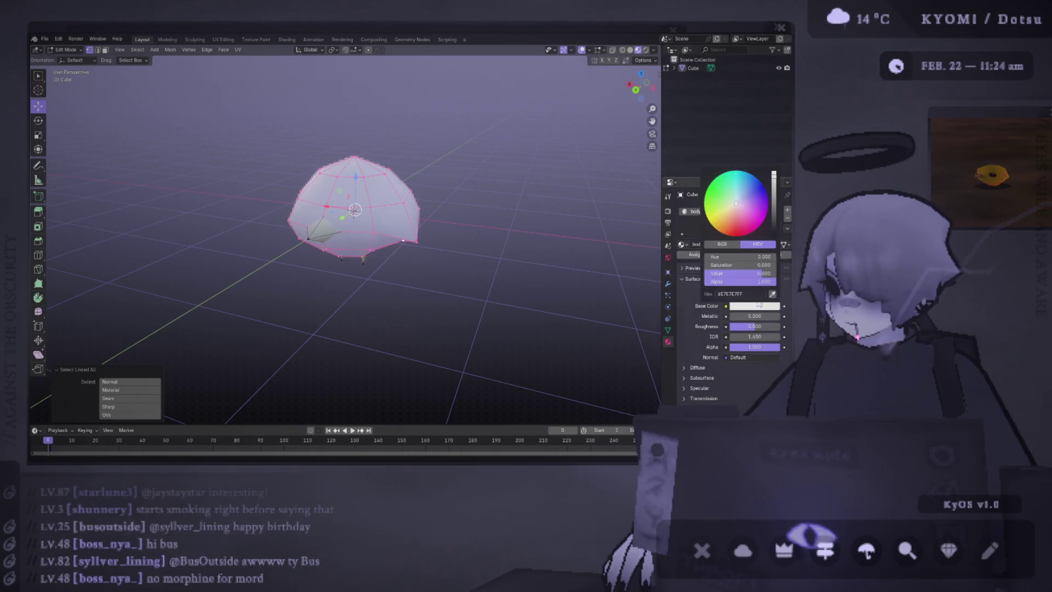
pyautogui.click(727, 197)
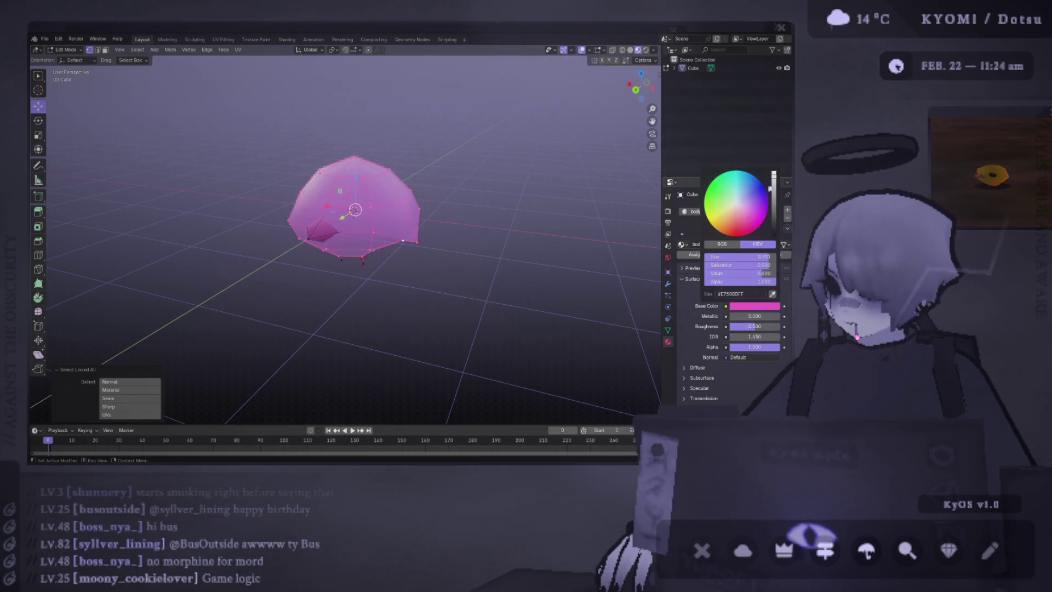
pyautogui.click(755, 305)
pyautogui.moveTo(773, 177); pyautogui.dragTo(774, 238)
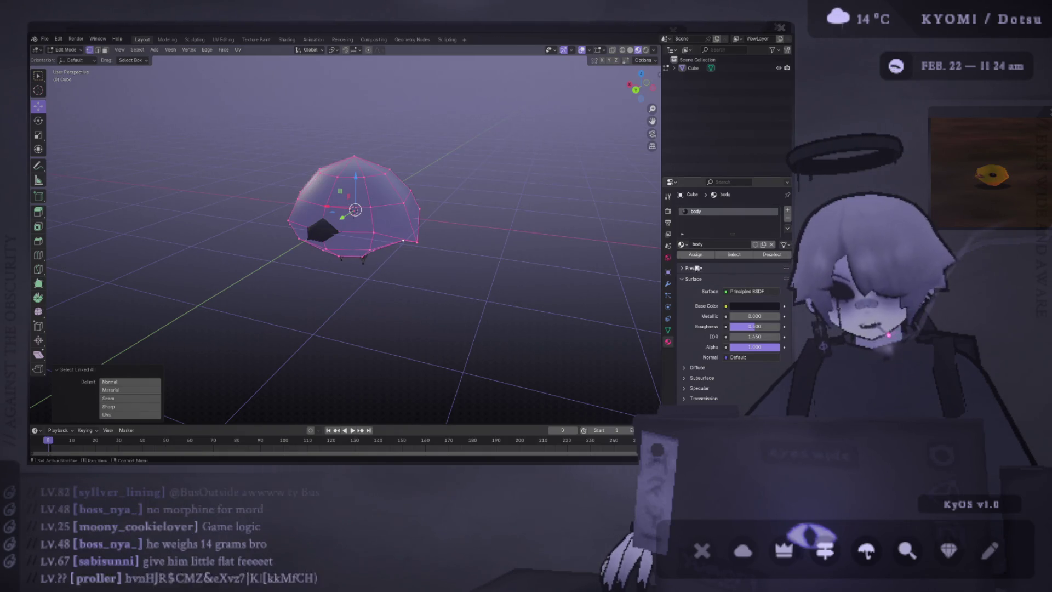
# - In Render Properties set the View Transform to Standard, then return to Object Mode
pyautogui.click(667, 210)
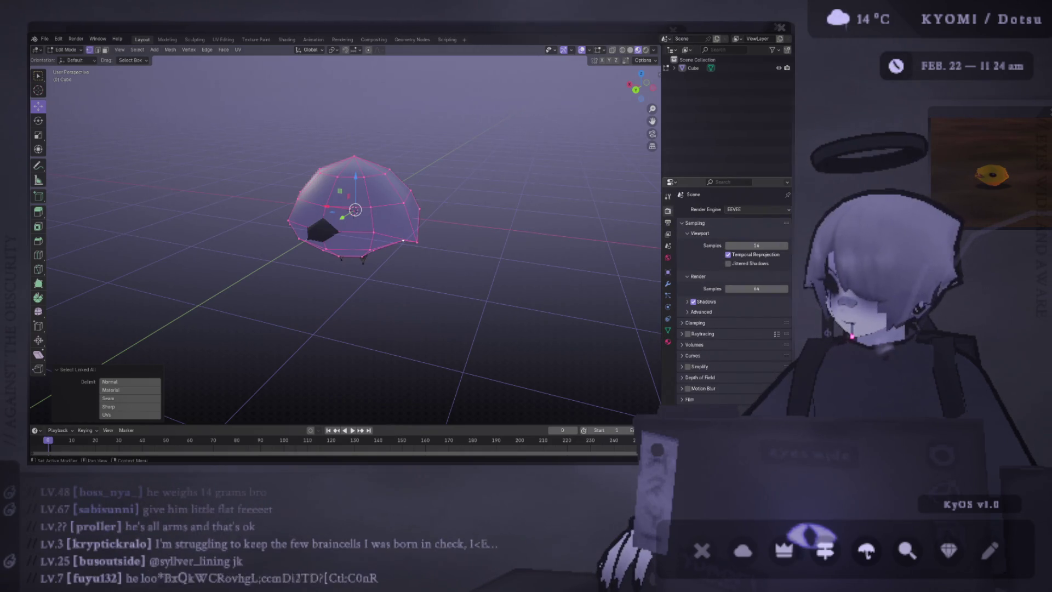
pyautogui.scroll(-5, 731, 288)
pyautogui.click(752, 378)
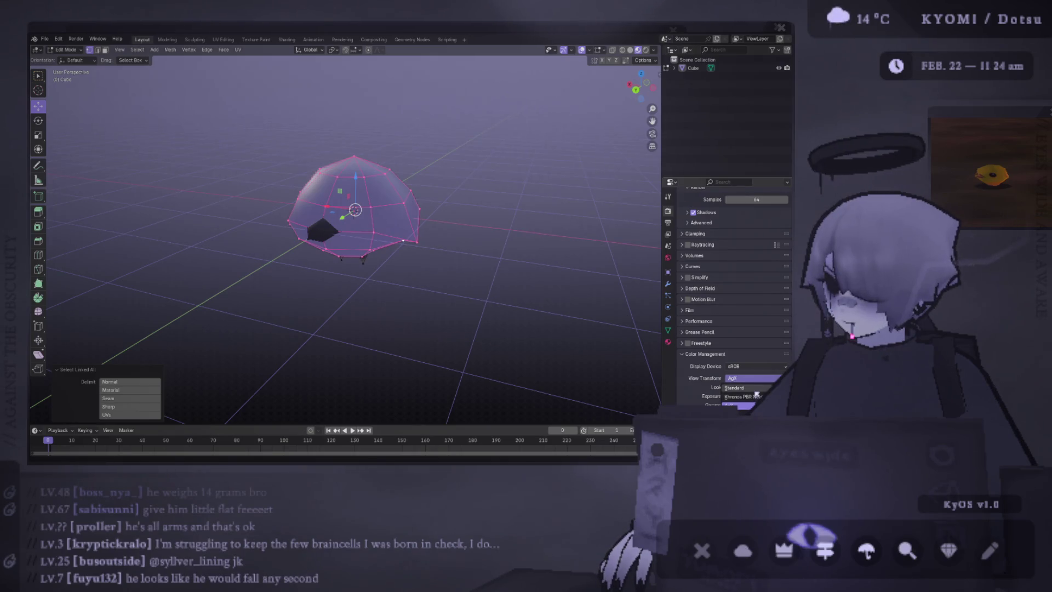
pyautogui.click(734, 387)
pyautogui.press('Tab')
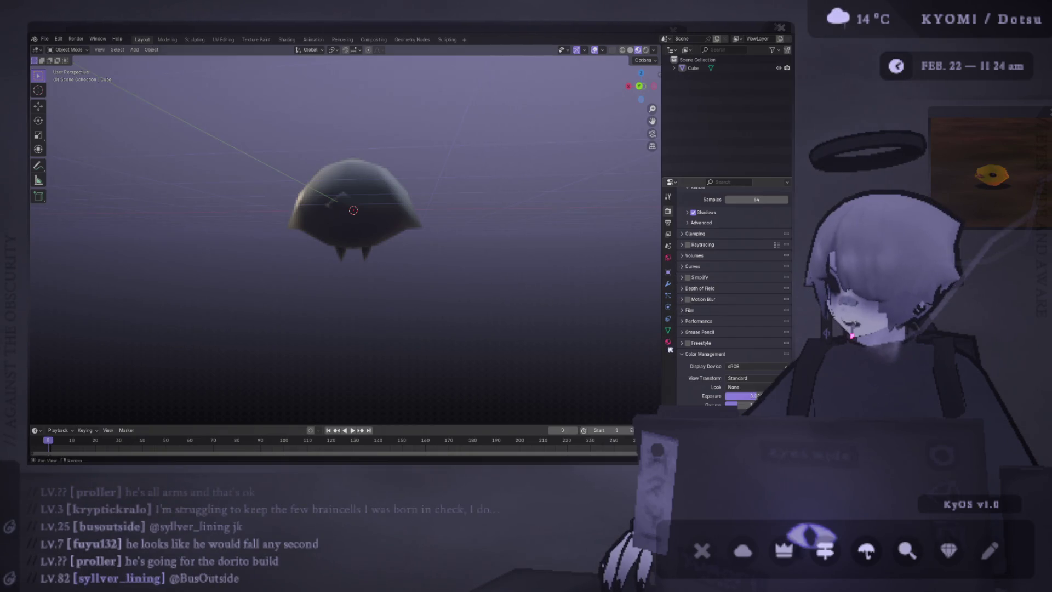
# - Select the body and adjust its material's roughness and metallic for a glossy look
pyautogui.press('a')
pyautogui.click(668, 343)
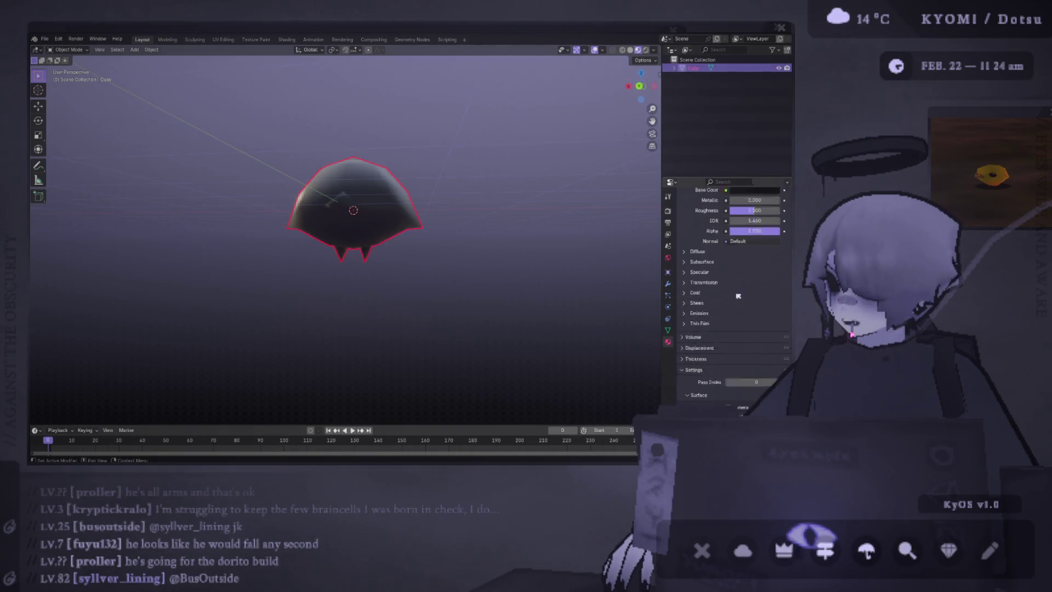
pyautogui.write('0')
pyautogui.press('Return')
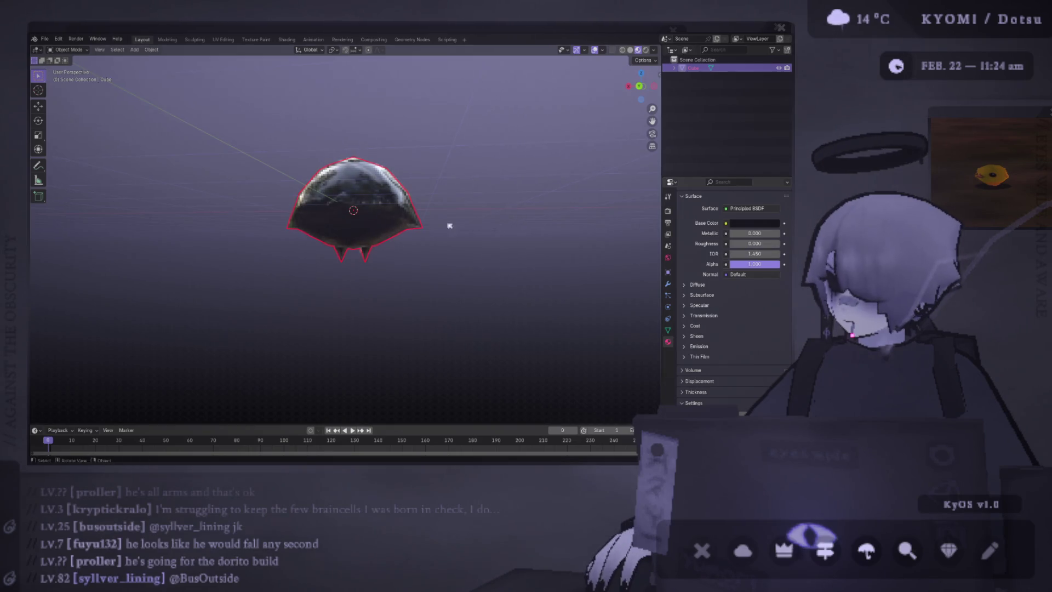
pyautogui.moveTo(449, 225)
pyautogui.mouseDown(button='middle')
pyautogui.moveTo(425, 281)
pyautogui.moveTo(436, 276)
pyautogui.mouseUp(button='middle')
pyautogui.moveTo(732, 233)
pyautogui.mouseDown()
pyautogui.moveTo(780, 232)
pyautogui.moveTo(729, 232)
pyautogui.moveTo(781, 244)
pyautogui.moveTo(751, 233)
pyautogui.moveTo(777, 253)
pyautogui.mouseUp()
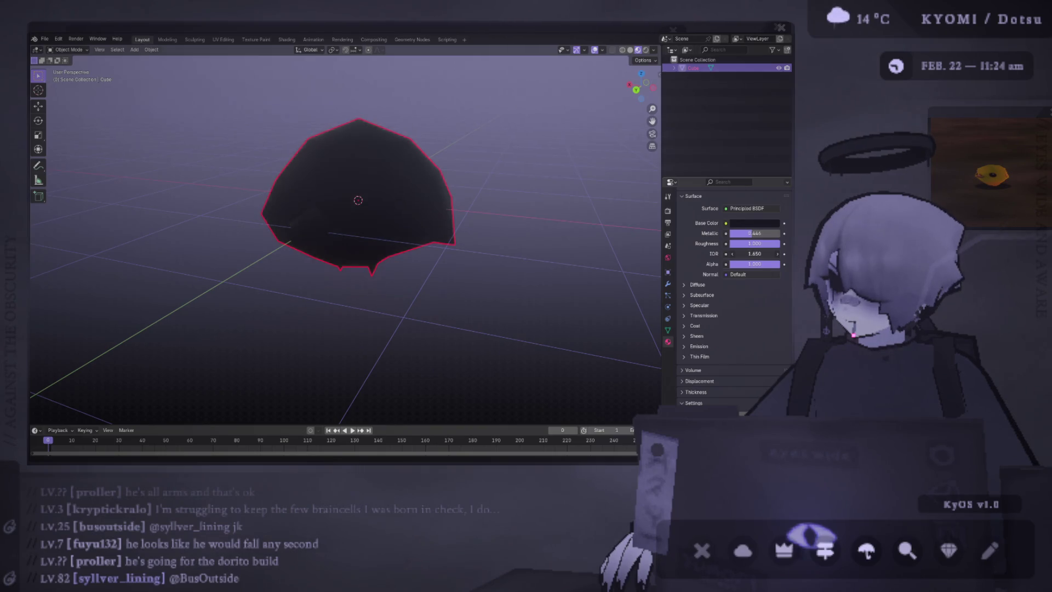
# - Darken the Base Color to a near-black purple, then re-enter mesh editing
pyautogui.click(766, 225)
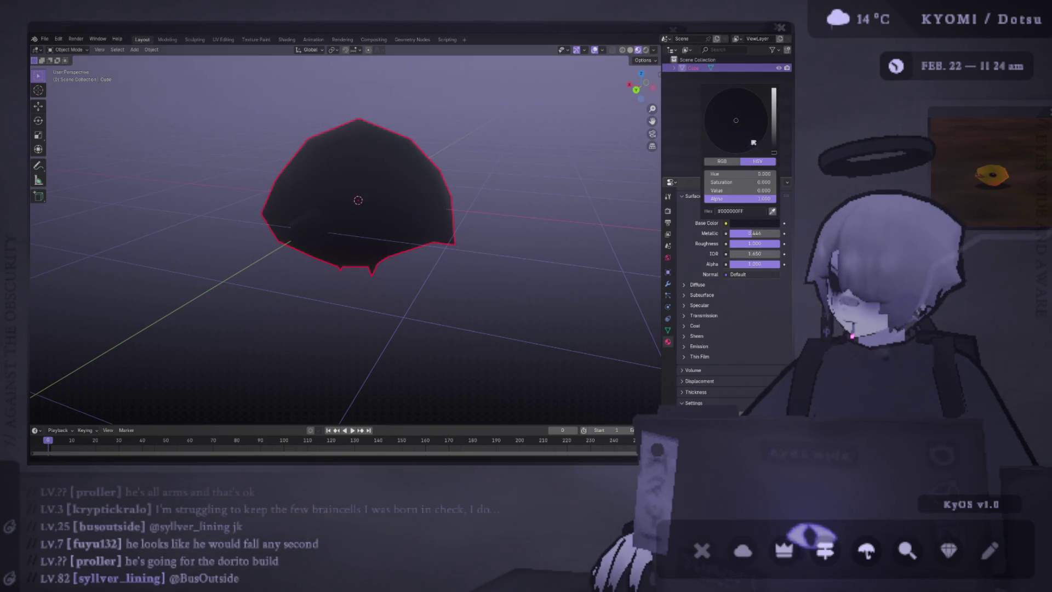
pyautogui.moveTo(778, 152); pyautogui.dragTo(773, 148)
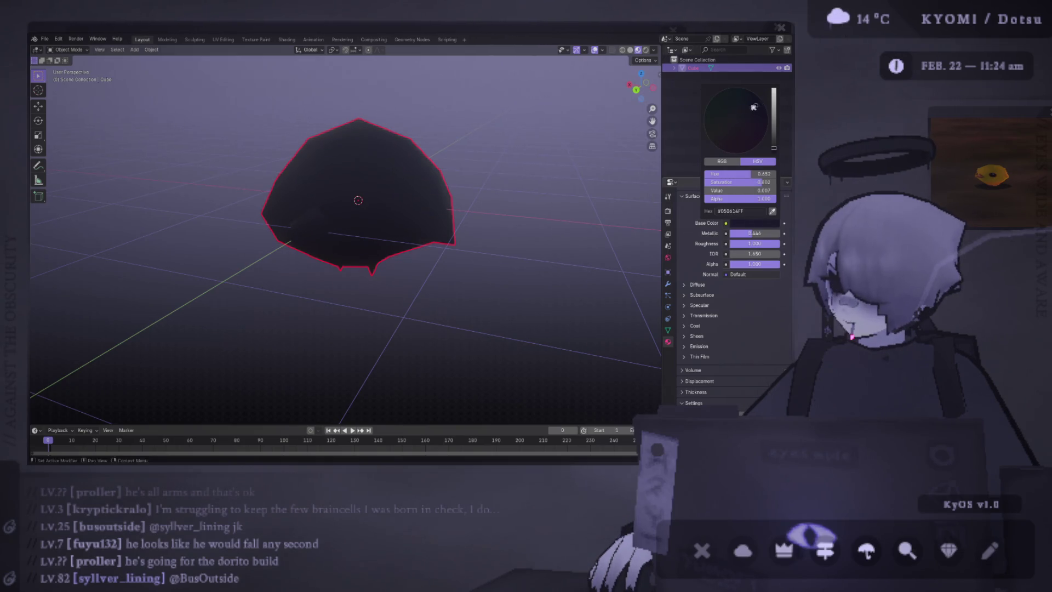
pyautogui.moveTo(422, 206); pyautogui.dragTo(381, 172, button='middle')
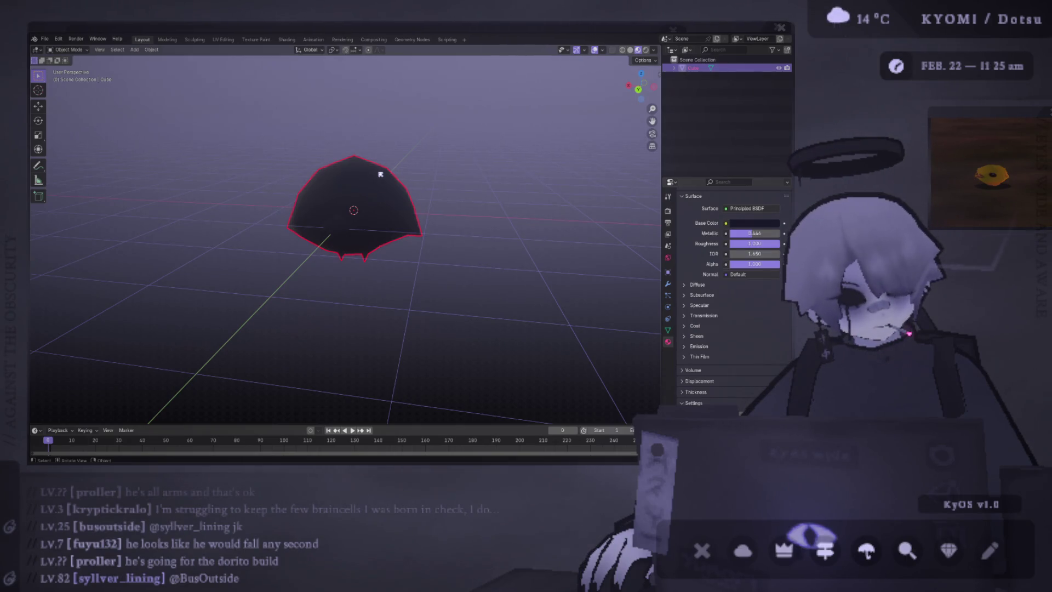
pyautogui.press('Tab')
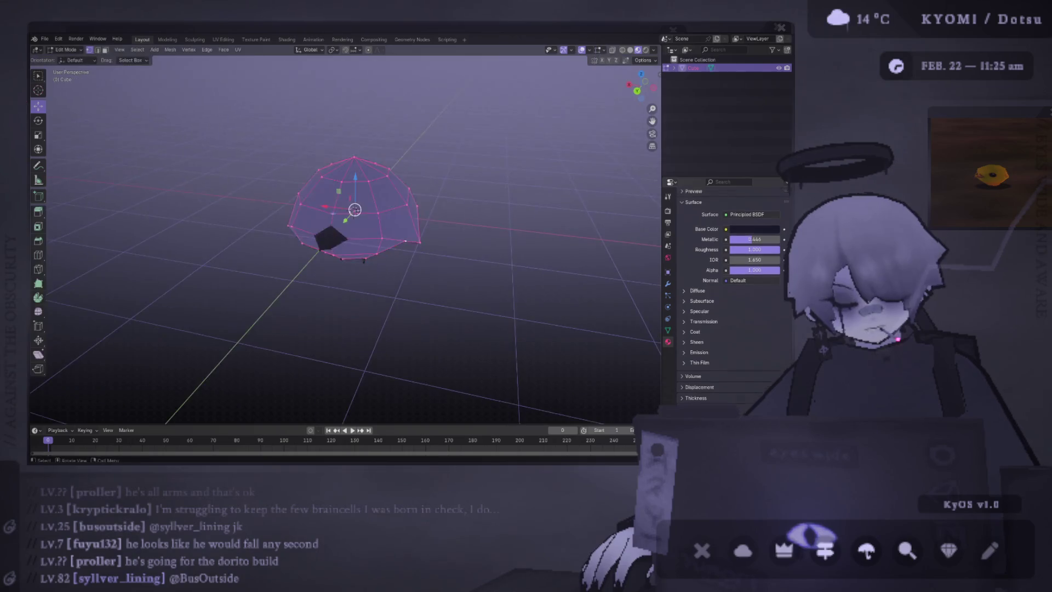
# - Shift a single bottom vertex of the body along the Y axis
pyautogui.press('Tab')
pyautogui.moveTo(225, 197)
pyautogui.mouseDown(button='middle')
pyautogui.moveTo(323, 189)
pyautogui.moveTo(298, 255)
pyautogui.moveTo(318, 235)
pyautogui.moveTo(465, 202)
pyautogui.moveTo(381, 312)
pyautogui.mouseUp(button='middle')
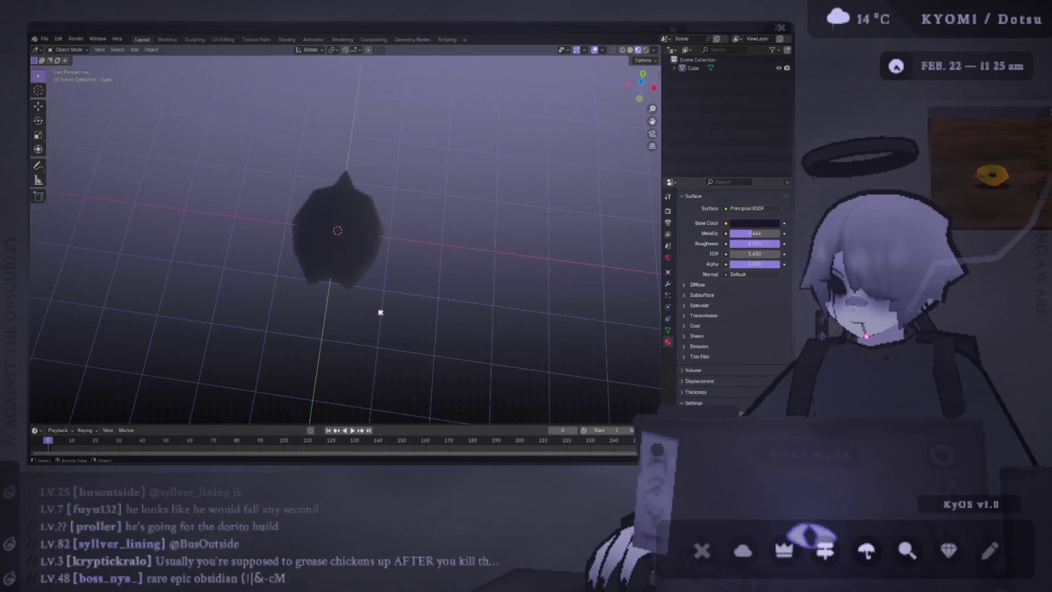
pyautogui.press('Tab')
pyautogui.click(350, 289)
pyautogui.moveTo(330, 270); pyautogui.dragTo(337, 246)
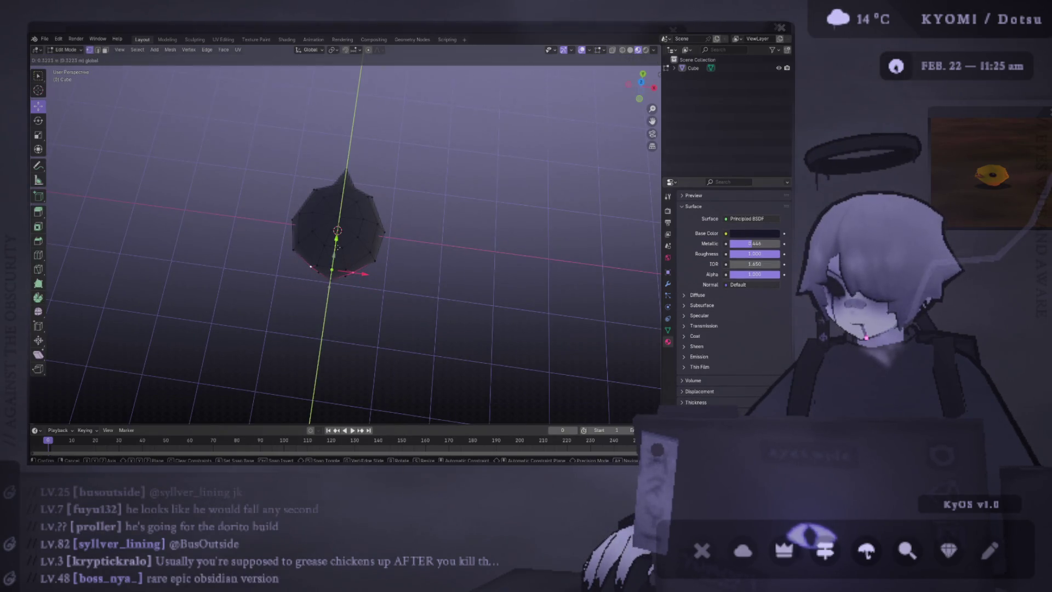
pyautogui.click(338, 250)
pyautogui.moveTo(338, 250)
pyautogui.mouseDown(button='middle')
pyautogui.moveTo(358, 230)
pyautogui.moveTo(427, 220)
pyautogui.moveTo(434, 249)
pyautogui.moveTo(447, 239)
pyautogui.moveTo(425, 243)
pyautogui.mouseUp(button='middle')
pyautogui.click(403, 213)
pyautogui.press('Tab')
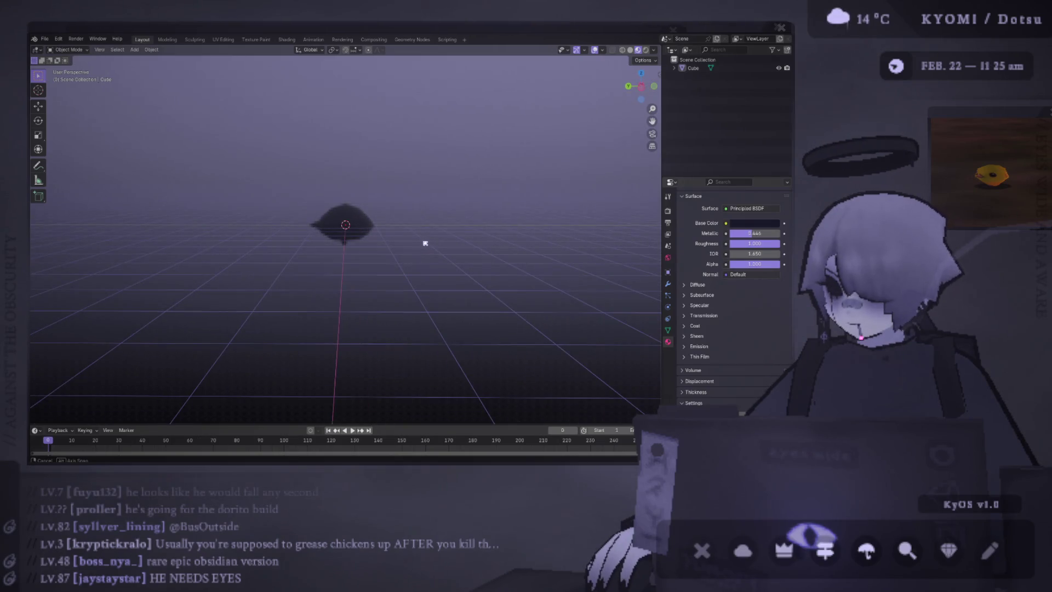
pyautogui.scroll(3, 425, 243)
# - Select the linked leg geometry and move it along Y beneath the body
pyautogui.press('Tab')
pyautogui.scroll(3, 383, 253)
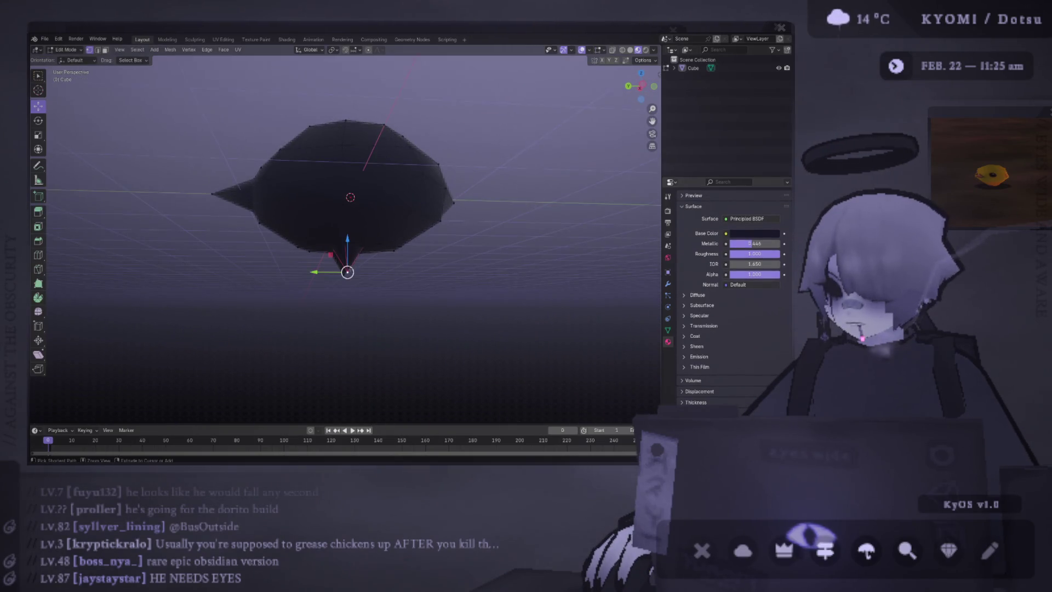
pyautogui.hotkey('ctrl', 'l')
pyautogui.keyDown('ctrl'); pyautogui.click(339, 278); pyautogui.keyUp('ctrl')
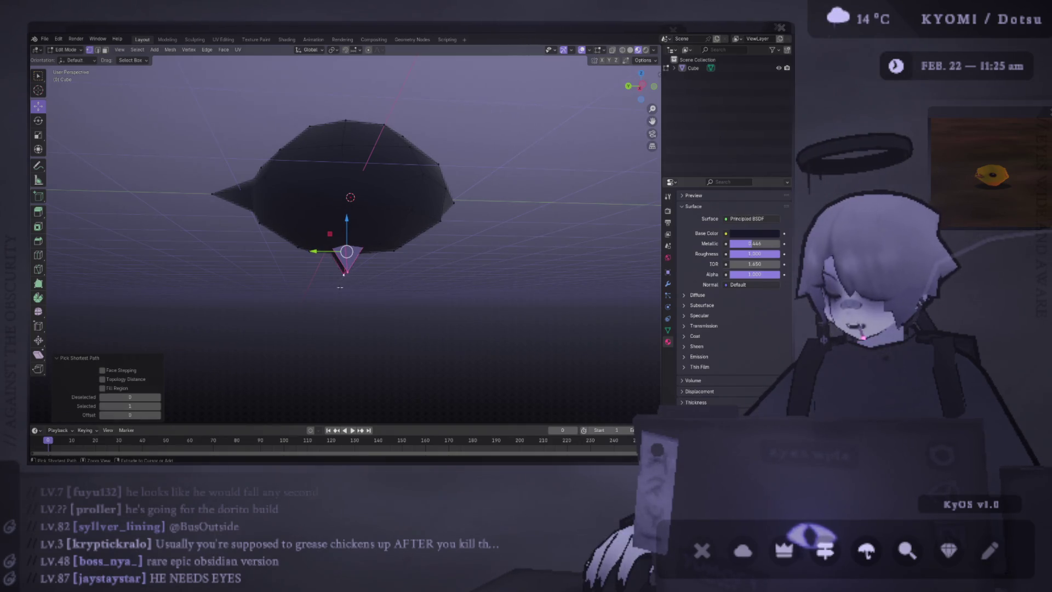
pyautogui.hotkey('ctrl', 'l')
pyautogui.moveTo(330, 256); pyautogui.dragTo(321, 249, button='middle')
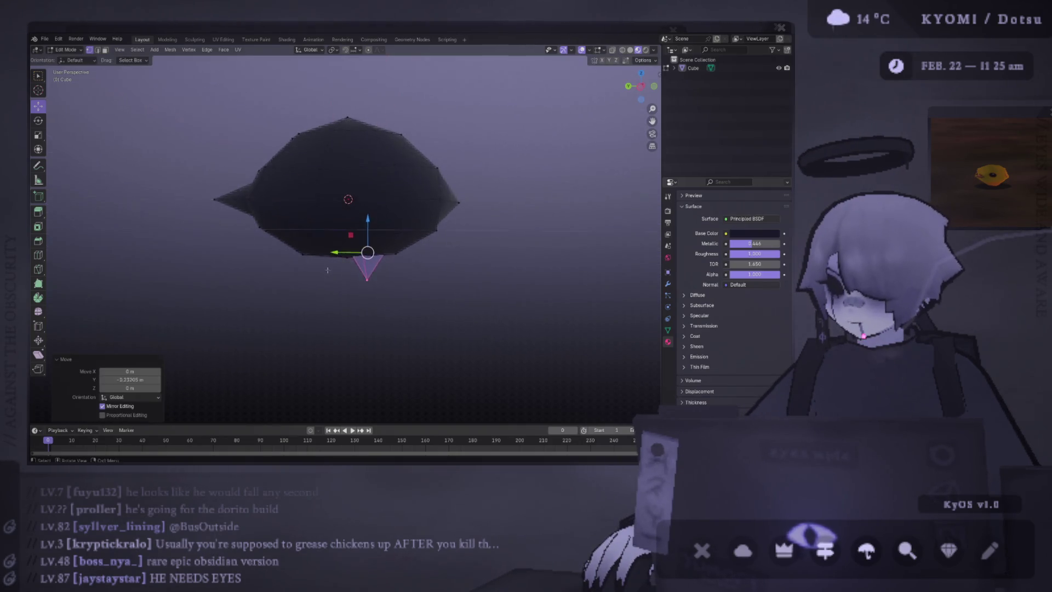
pyautogui.scroll(-2, 320, 248)
pyautogui.press('g')
pyautogui.press('y')
pyautogui.click(318, 245)
# - Rotate the legs from a side view so they splay outward, then leave mesh editing
pyautogui.press('ctrl+KP_3')
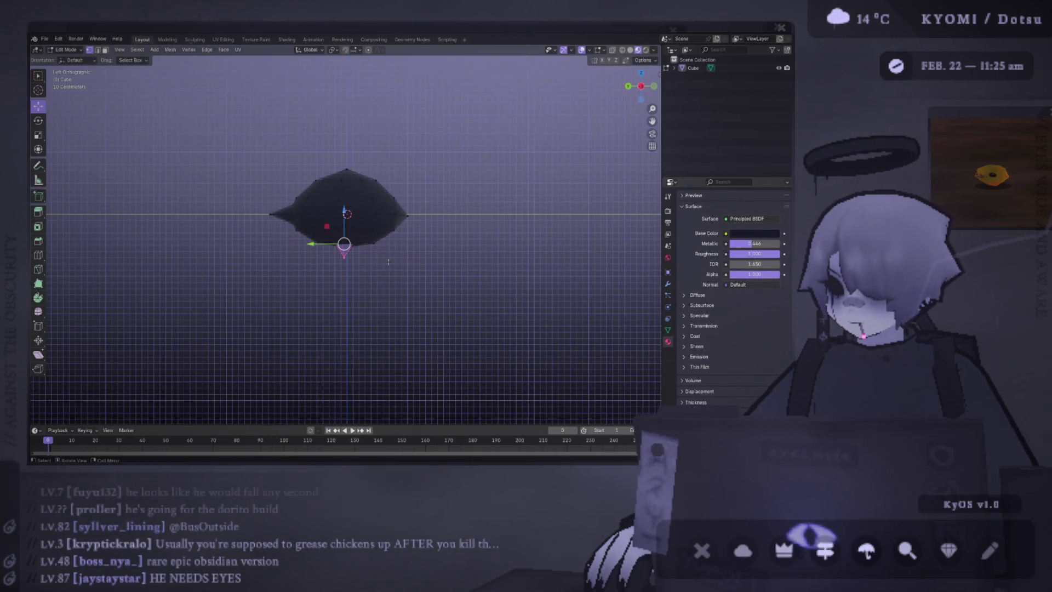
pyautogui.press('r')
pyautogui.click(417, 202)
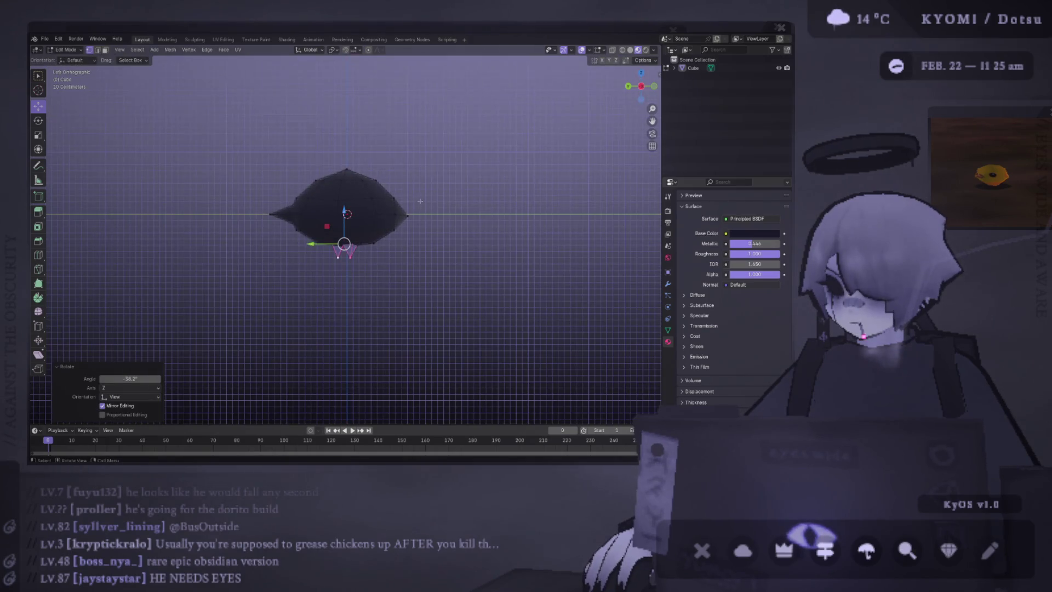
pyautogui.click(420, 200)
pyautogui.moveTo(445, 246); pyautogui.dragTo(547, 280, button='middle')
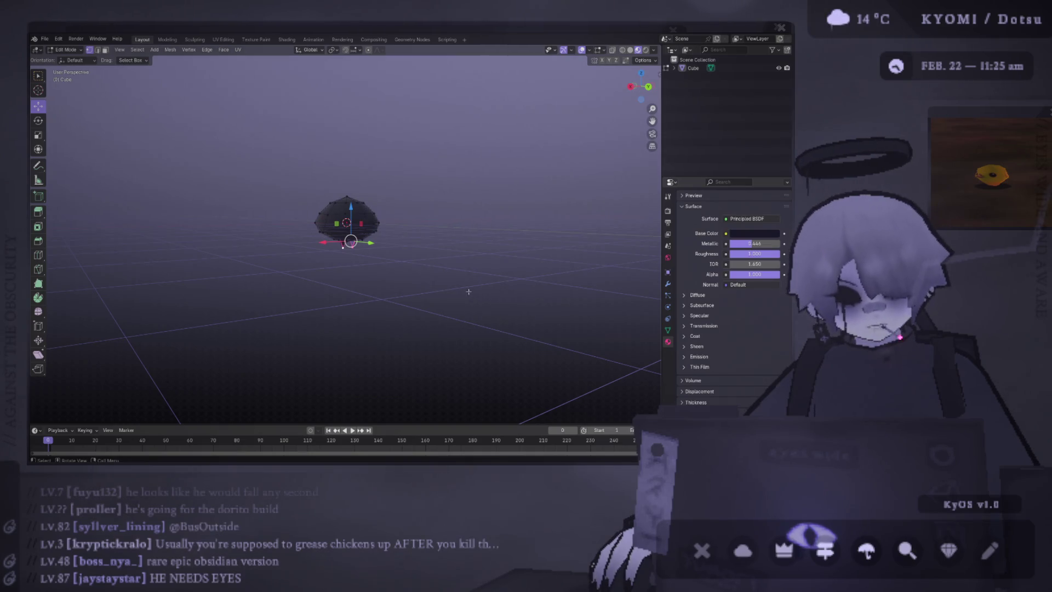
pyautogui.scroll(2, 431, 305)
pyautogui.moveTo(469, 292)
pyautogui.mouseDown(button='middle')
pyautogui.moveTo(431, 305)
pyautogui.moveTo(301, 237)
pyautogui.moveTo(362, 240)
pyautogui.moveTo(420, 223)
pyautogui.moveTo(439, 291)
pyautogui.moveTo(358, 293)
pyautogui.moveTo(383, 291)
pyautogui.moveTo(307, 312)
pyautogui.moveTo(521, 109)
pyautogui.moveTo(504, 101)
pyautogui.mouseUp(button='middle')
pyautogui.press('Tab')
pyautogui.scroll(-2, 383, 291)
pyautogui.scroll(-3, 381, 291)
pyautogui.scroll(2, 522, 109)
pyautogui.scroll(5, 427, 176)
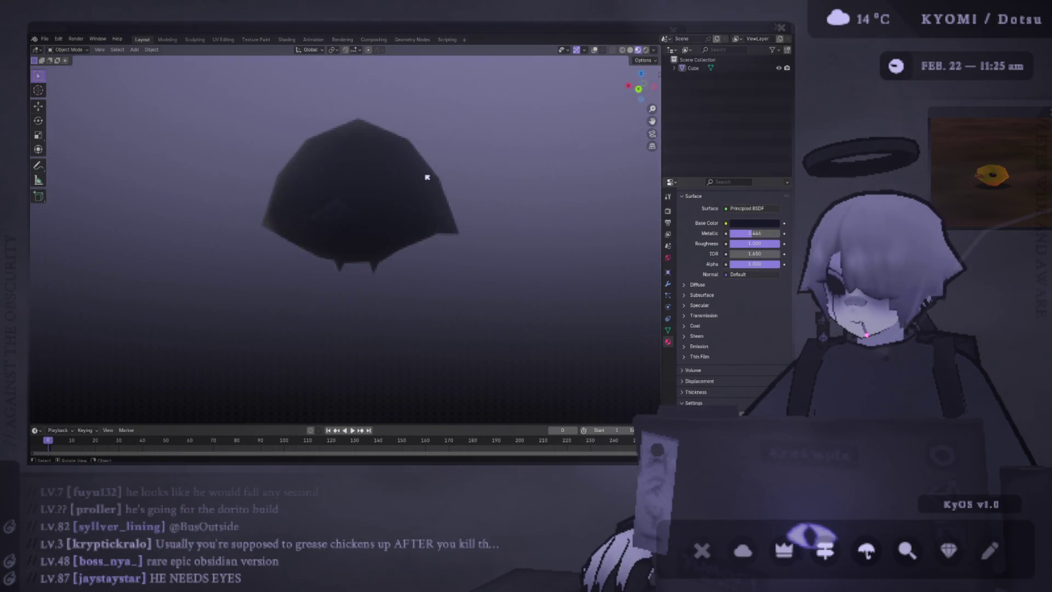
# - Orbit around the body to inspect its profile and select it again
pyautogui.moveTo(433, 173)
pyautogui.mouseDown(button='middle')
pyautogui.moveTo(370, 178)
pyautogui.moveTo(441, 172)
pyautogui.moveTo(436, 197)
pyautogui.mouseUp(button='middle')
pyautogui.scroll(-2, 435, 198)
pyautogui.scroll(-5, 408, 208)
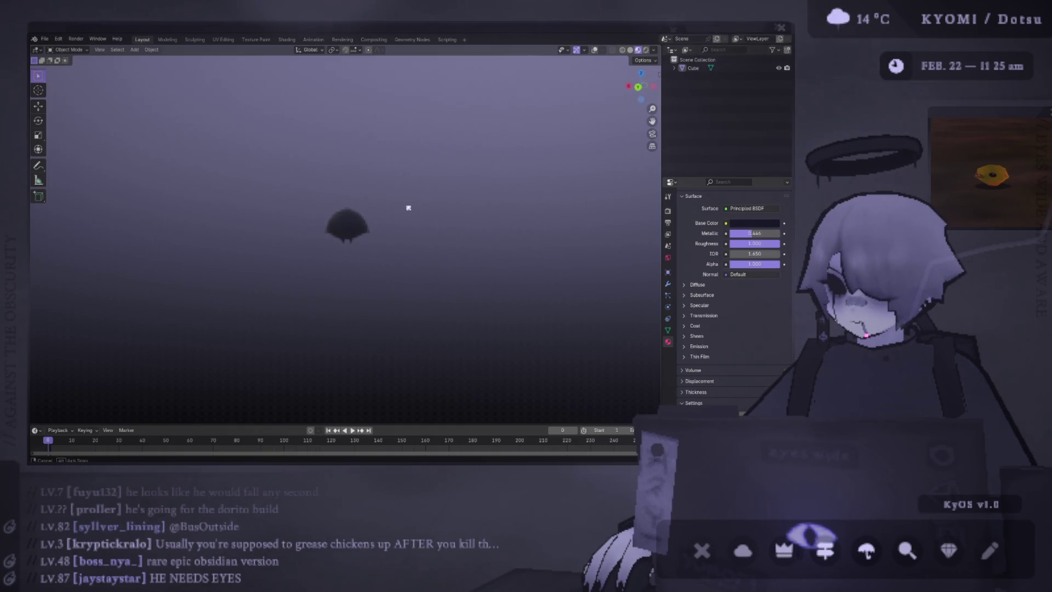
pyautogui.scroll(2, 423, 214)
pyautogui.moveTo(418, 216); pyautogui.dragTo(58, 219, button='middle')
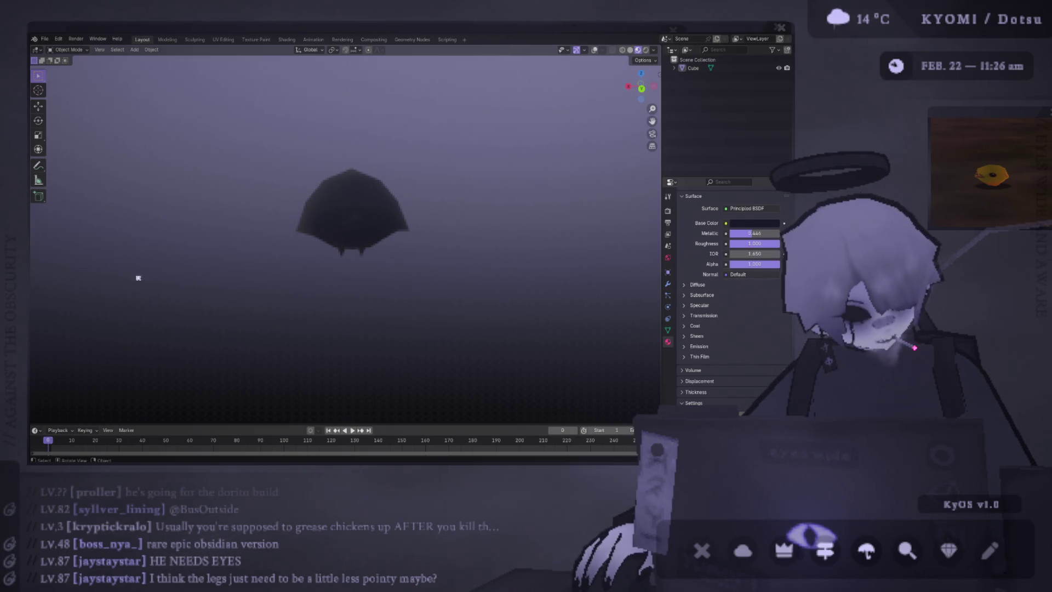
pyautogui.moveTo(137, 278)
pyautogui.mouseDown(button='middle')
pyautogui.moveTo(380, 225)
pyautogui.moveTo(436, 232)
pyautogui.moveTo(496, 127)
pyautogui.mouseUp(button='middle')
pyautogui.scroll(2, 465, 217)
pyautogui.click(351, 199)
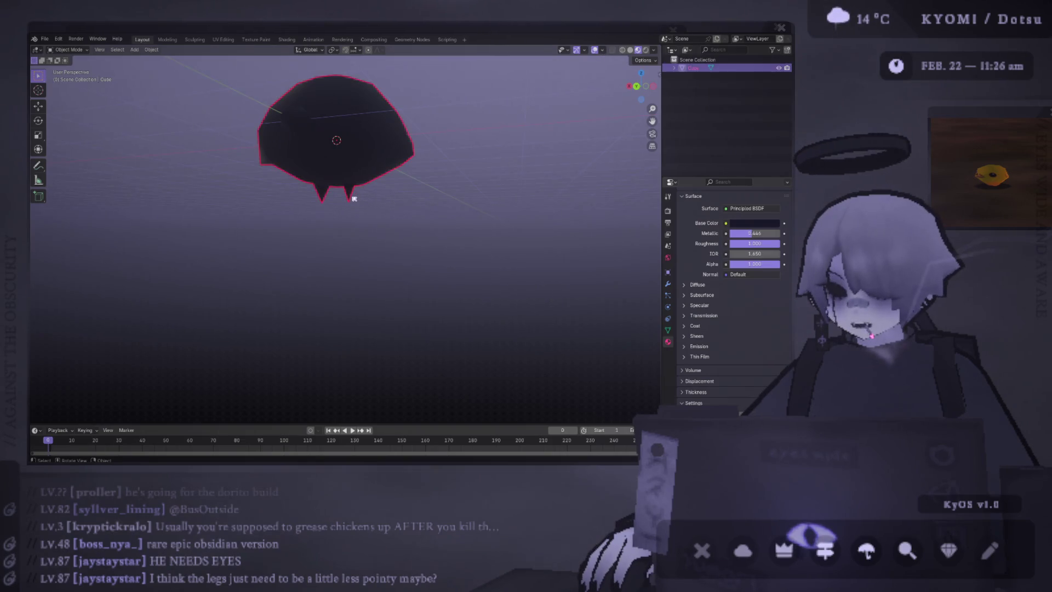
# - Select the linked legs, try an X scale and Z move, and flip them to lie flat
pyautogui.press('Tab')
pyautogui.click(348, 196)
pyautogui.hotkey('ctrl', 'l')
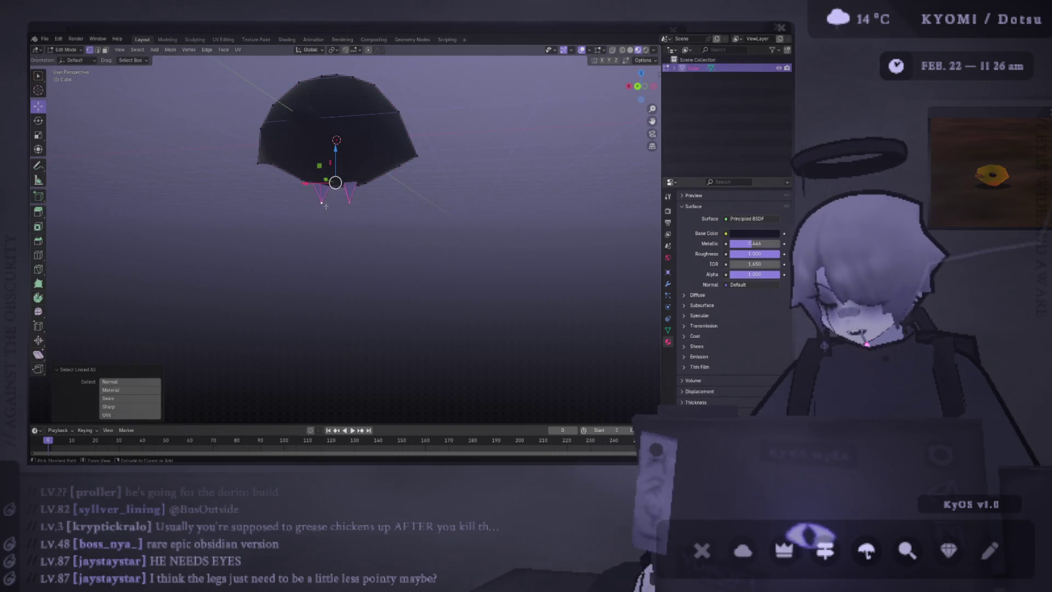
pyautogui.press('s')
pyautogui.press('x')
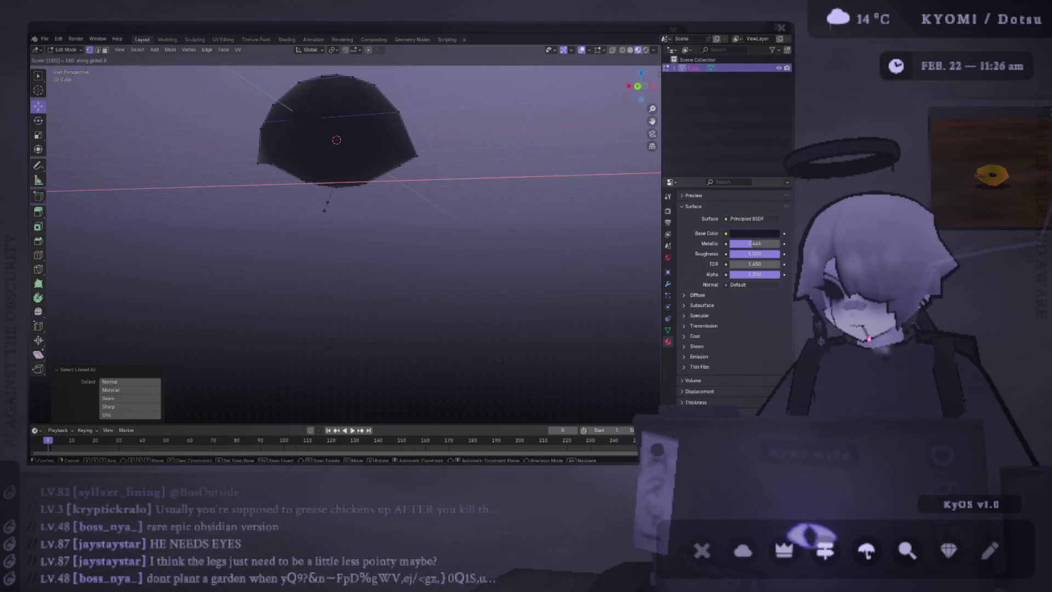
pyautogui.press('Escape')
pyautogui.write('rx180')
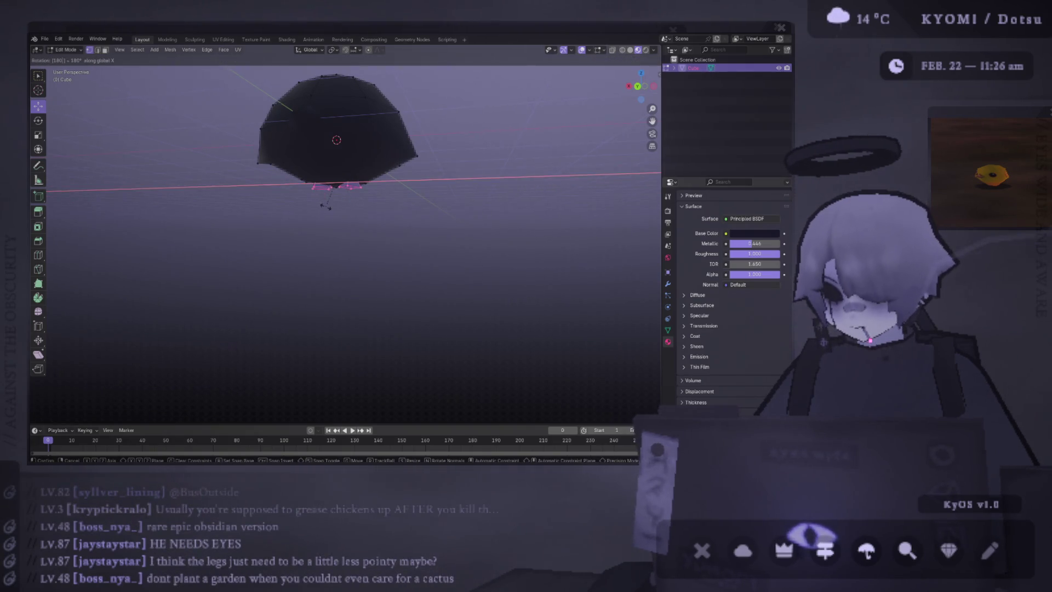
pyautogui.press('Return')
pyautogui.press('g')
pyautogui.press('z')
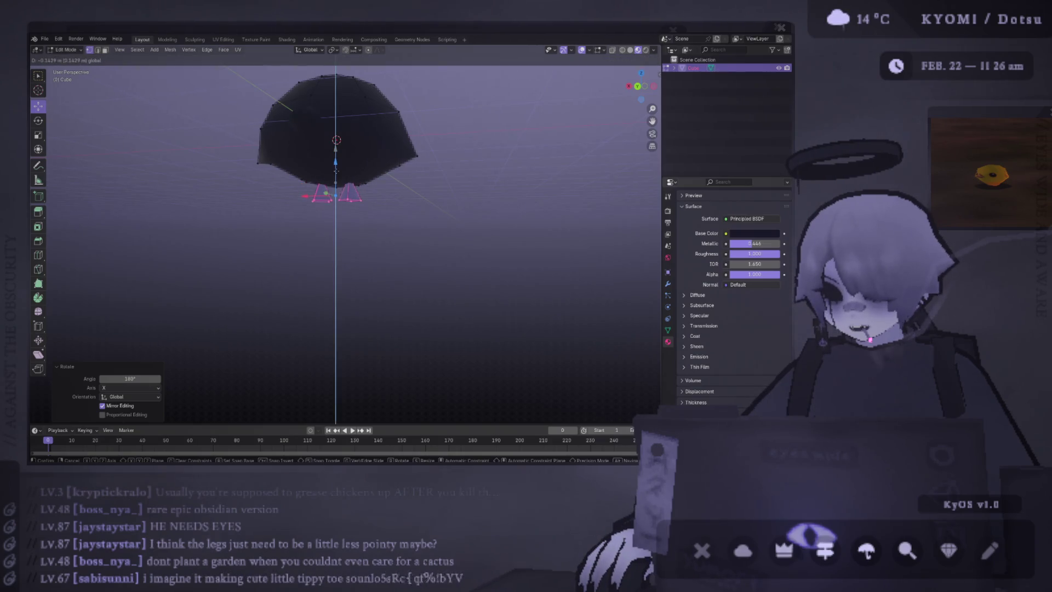
pyautogui.press('Escape')
pyautogui.press('Tab')
# - Orbit around the creature and select the left leg in mesh editing
pyautogui.moveTo(409, 221); pyautogui.dragTo(387, 232, button='middle')
pyautogui.scroll(1, 387, 234)
pyautogui.scroll(3, 387, 234)
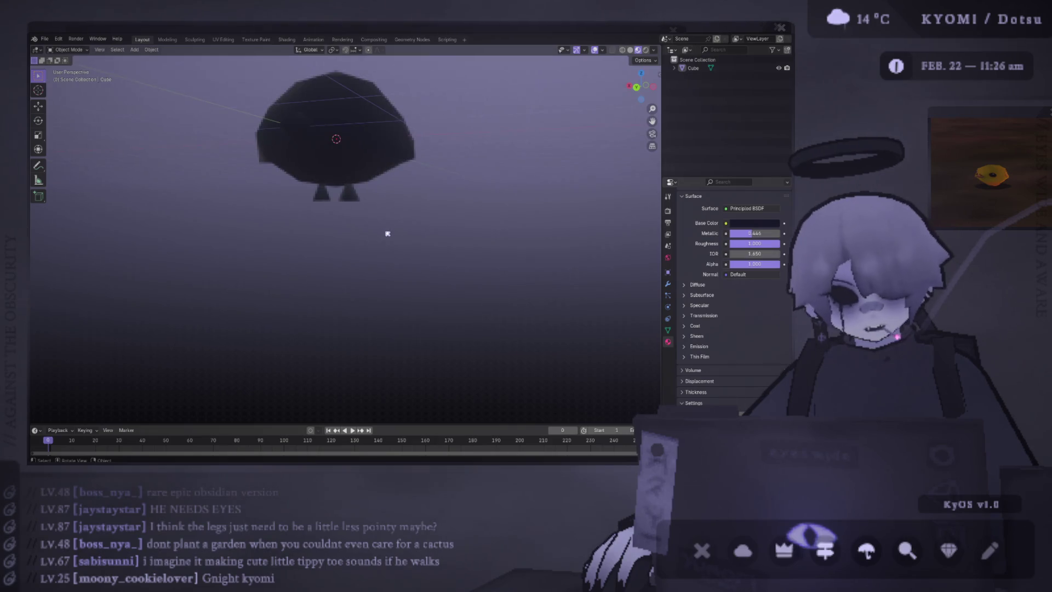
pyautogui.moveTo(358, 240)
pyautogui.mouseDown(button='middle')
pyautogui.moveTo(369, 225)
pyautogui.moveTo(364, 196)
pyautogui.mouseUp(button='middle')
pyautogui.press('Tab')
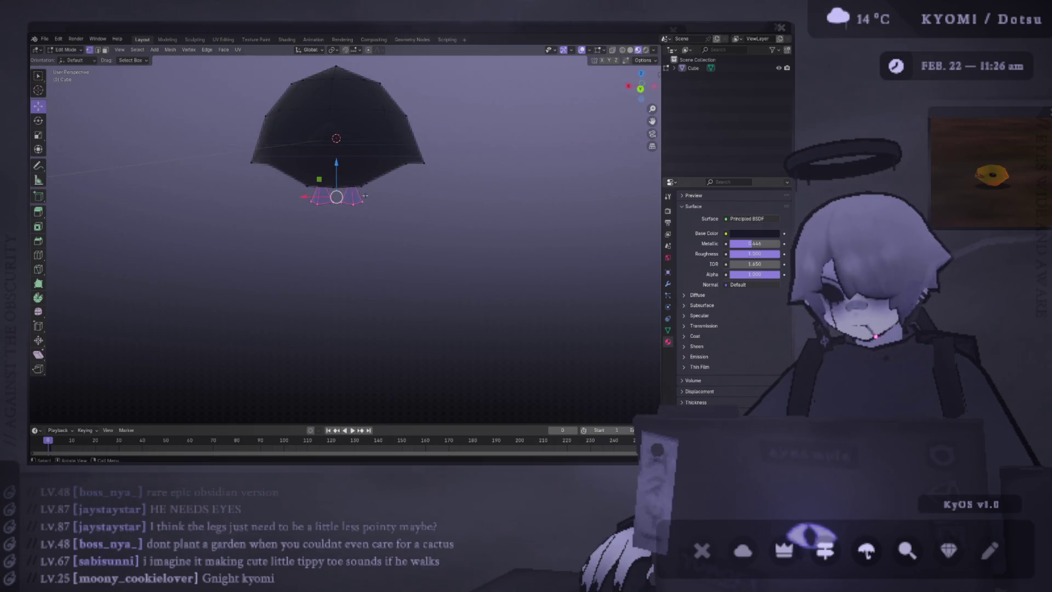
pyautogui.scroll(5, 341, 176)
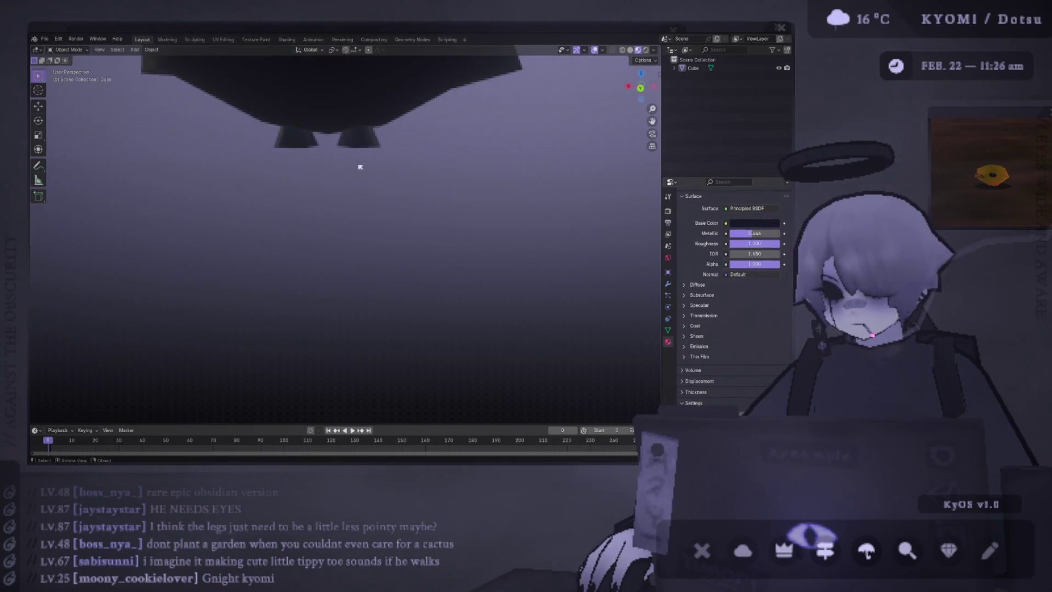
pyautogui.moveTo(360, 151); pyautogui.dragTo(353, 154, button='middle')
pyautogui.click(304, 155)
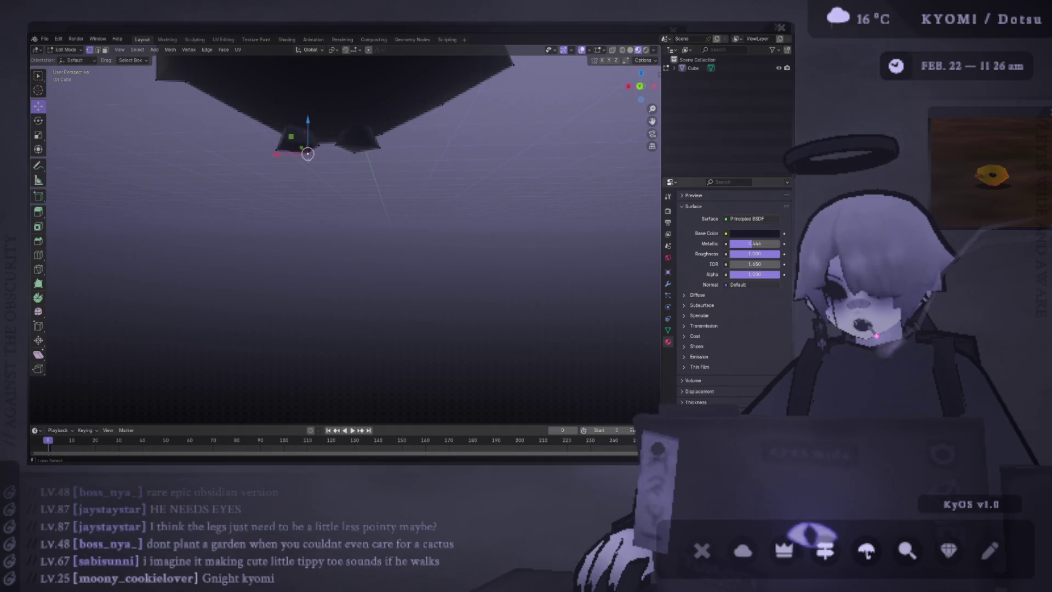
pyautogui.press('Tab')
pyautogui.scroll(-4, 336, 189)
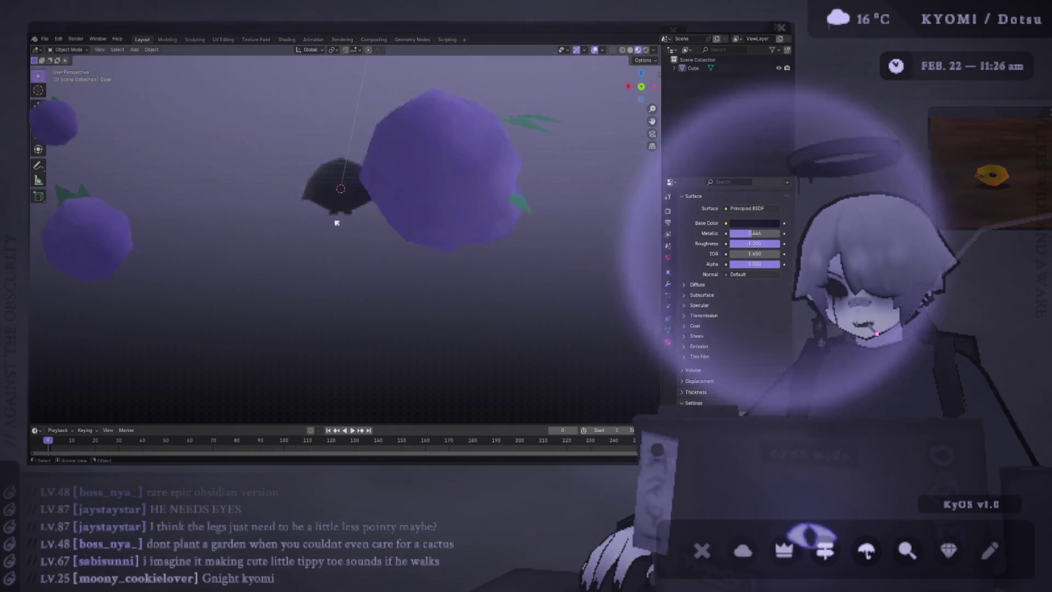
pyautogui.scroll(3, 353, 226)
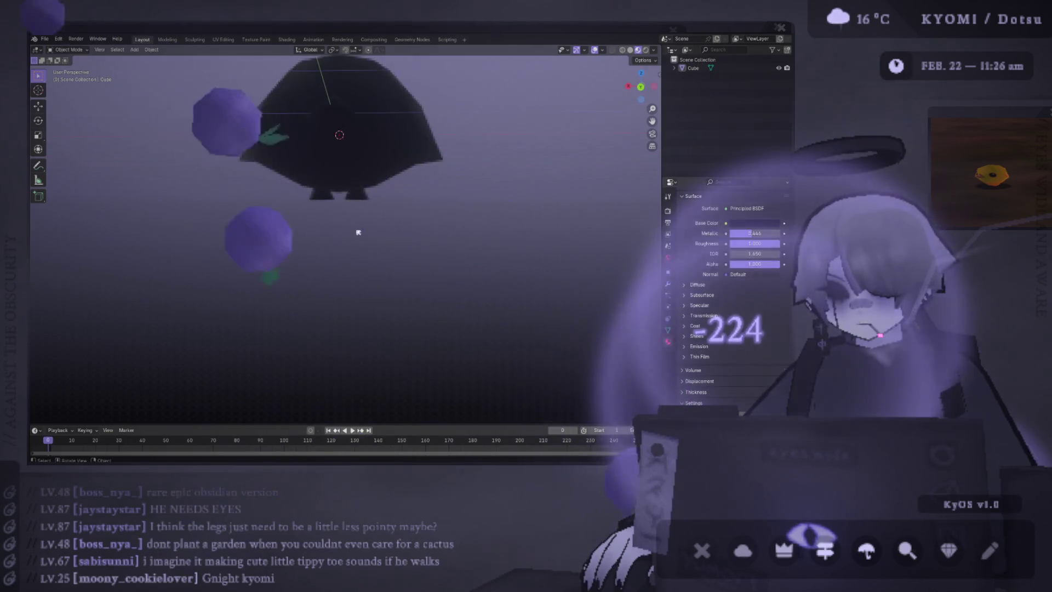
# - Select one whole foot and move it 0.1 along X from a back view
pyautogui.press('Tab')
pyautogui.keyDown('ctrl'); pyautogui.click(366, 201); pyautogui.keyUp('ctrl')
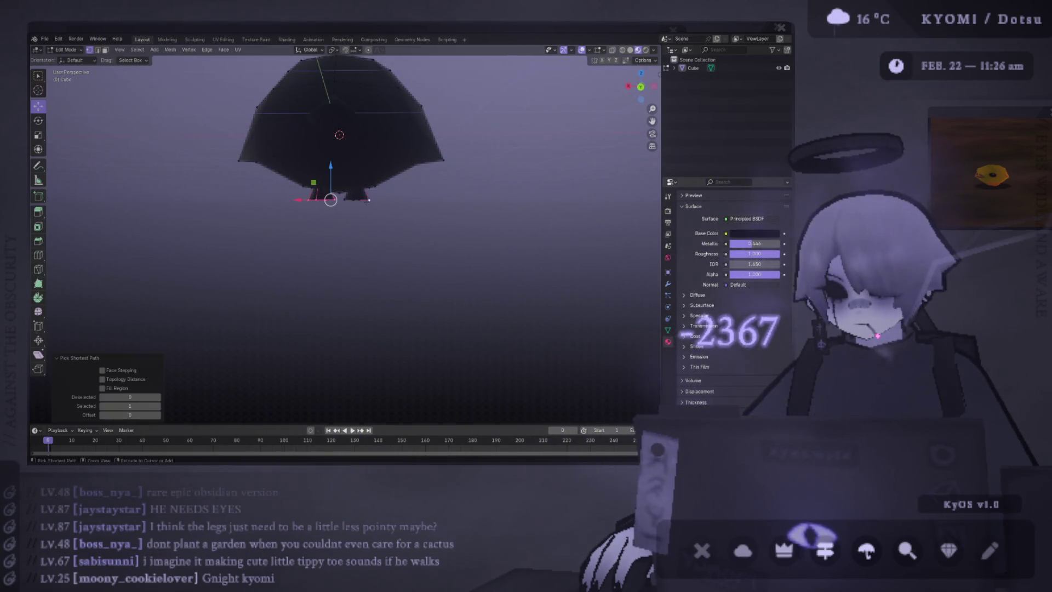
pyautogui.click(367, 200)
pyautogui.hotkey('ctrl', 'l')
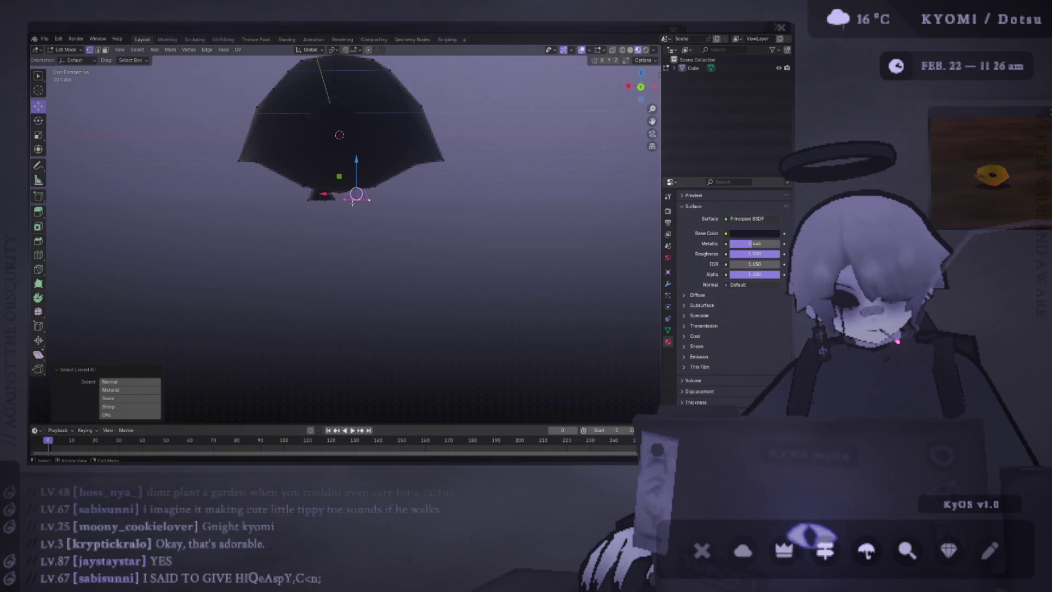
pyautogui.press('g')
pyautogui.press('Escape')
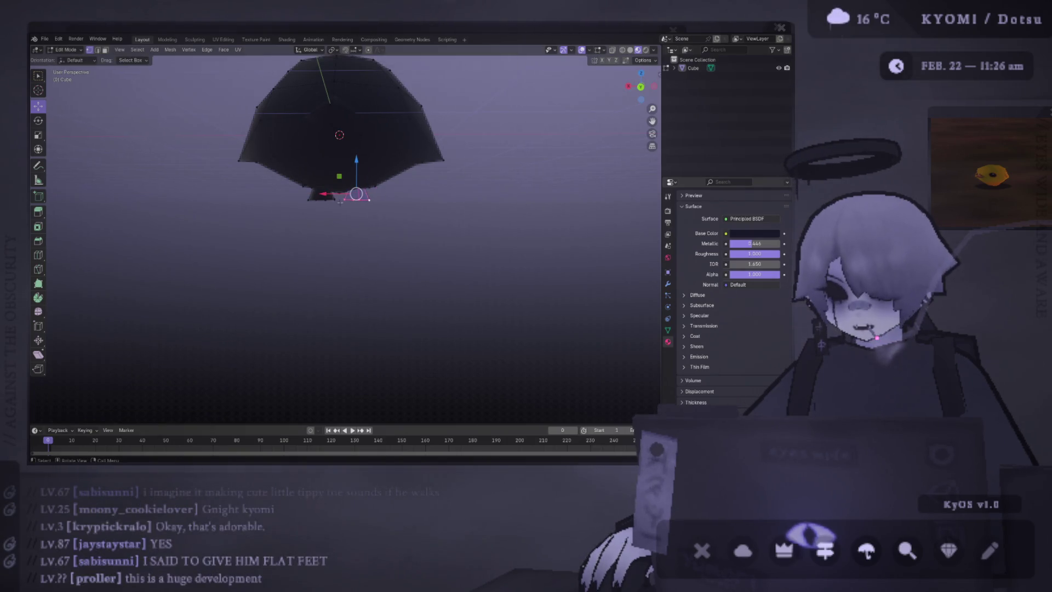
pyautogui.press('ctrl+KP_1')
pyautogui.write('gx')
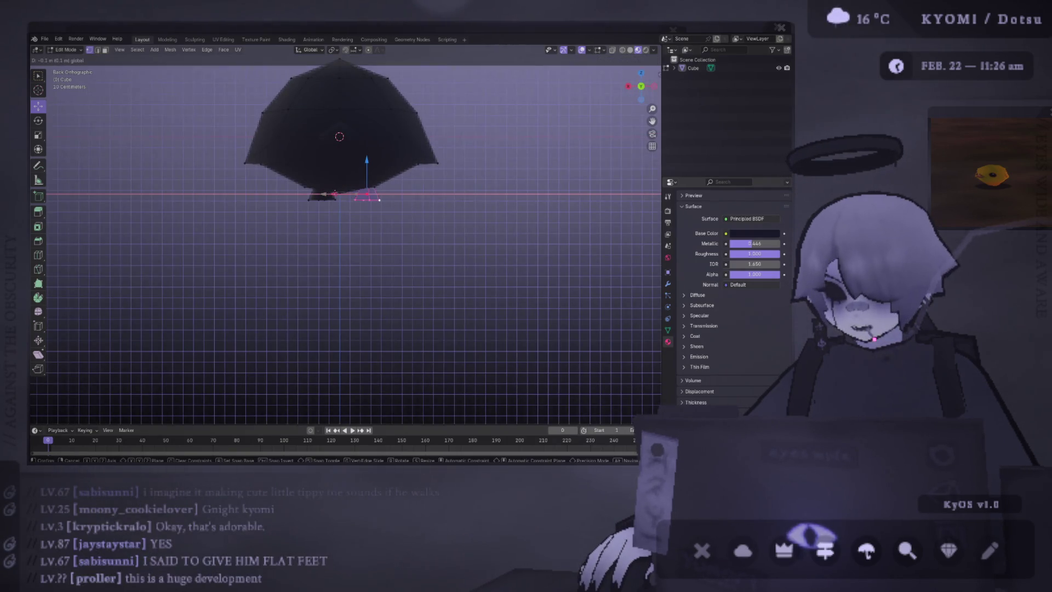
pyautogui.write('-0.1')
pyautogui.press('Return')
# - Select the other whole foot, reposition it, and return to object mode
pyautogui.click(322, 195)
pyautogui.hotkey('ctrl', 'l')
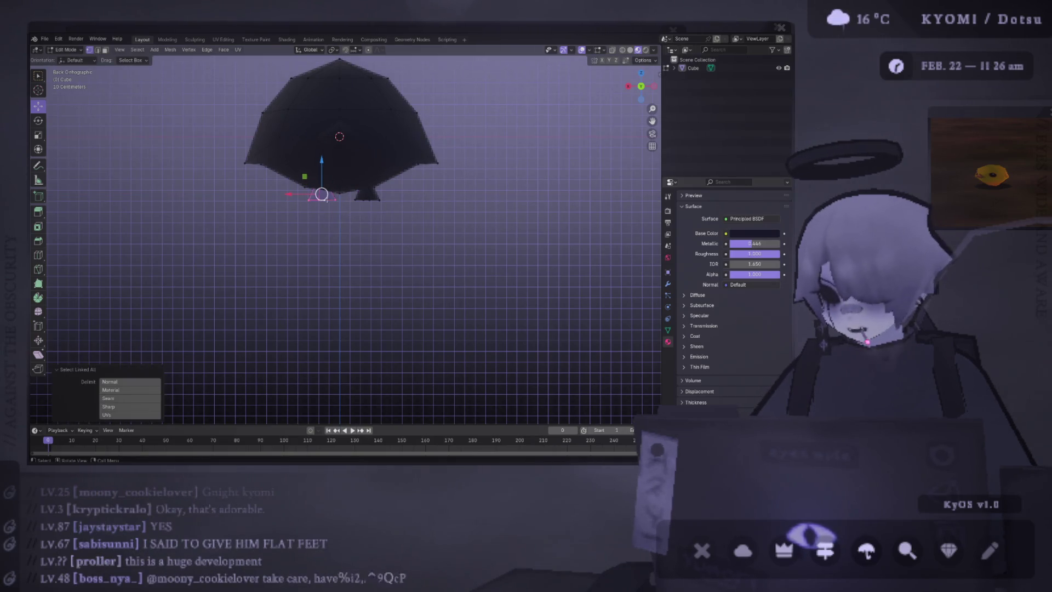
pyautogui.press('g')
pyautogui.press('Escape')
pyautogui.press('Tab')
pyautogui.scroll(-3, 331, 232)
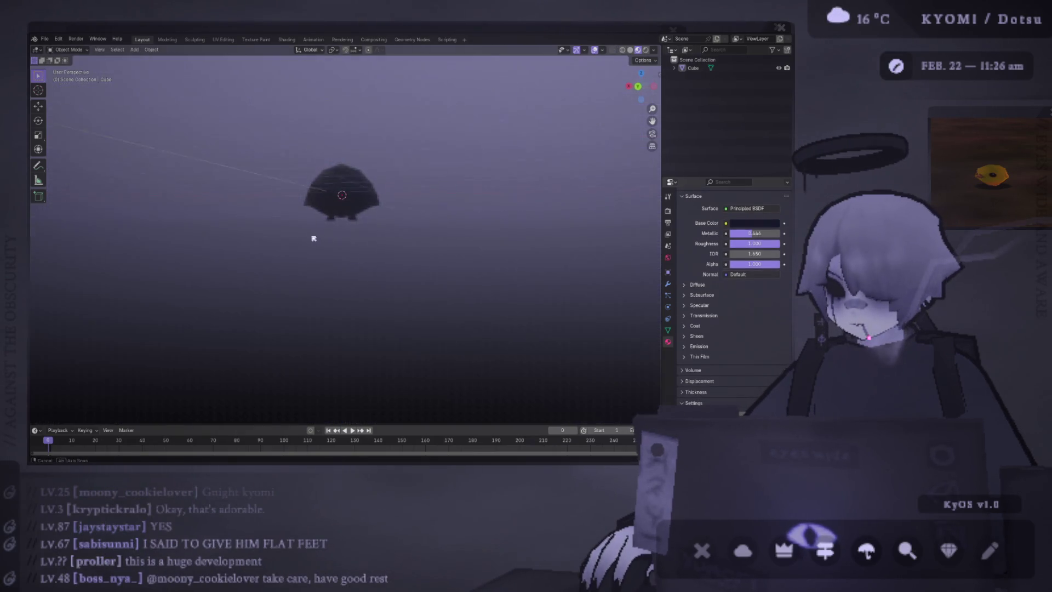
pyautogui.moveTo(312, 237)
pyautogui.mouseDown(button='middle')
pyautogui.moveTo(143, 241)
pyautogui.moveTo(584, 247)
pyautogui.mouseUp(button='middle')
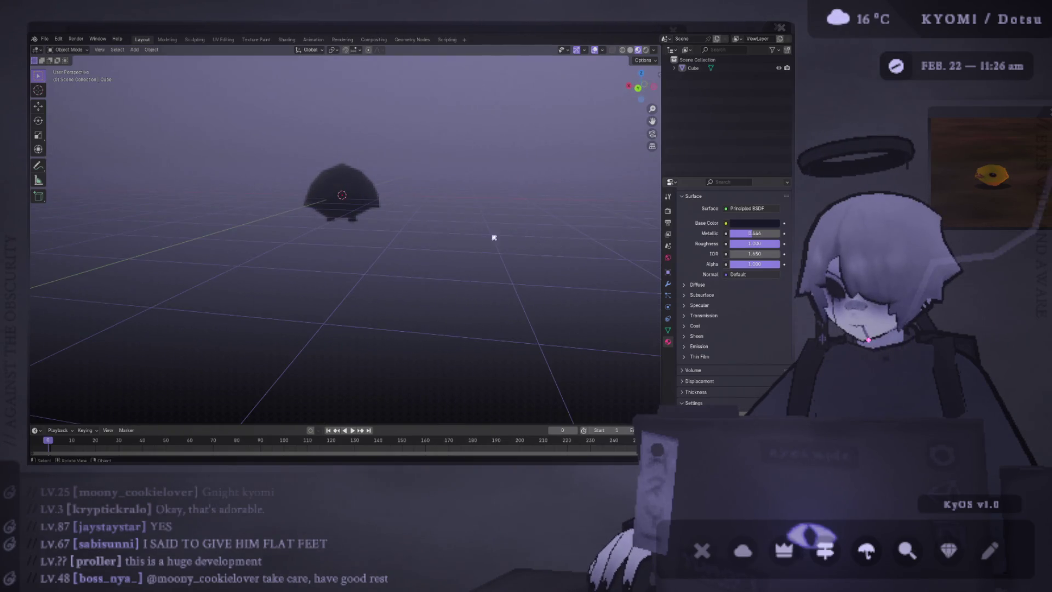
pyautogui.moveTo(493, 237)
pyautogui.mouseDown(button='middle')
pyautogui.moveTo(446, 219)
pyautogui.moveTo(439, 195)
pyautogui.mouseUp(button='middle')
pyautogui.scroll(2, 446, 218)
pyautogui.scroll(2, 419, 228)
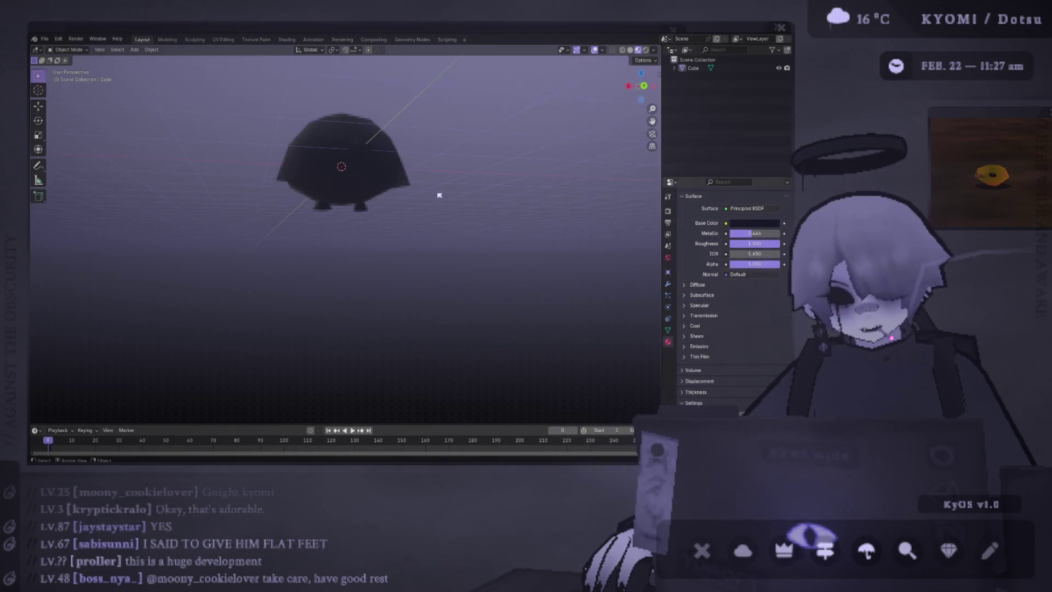
pyautogui.scroll(2, 439, 195)
pyautogui.scroll(1, 432, 195)
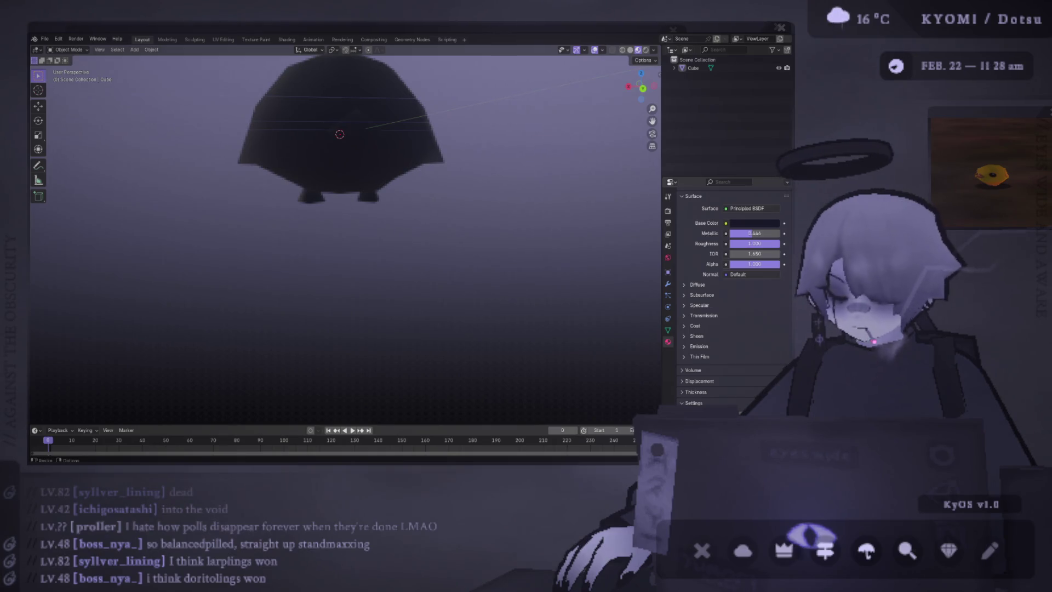
pyautogui.moveTo(312, 164); pyautogui.dragTo(317, 220, button='middle')
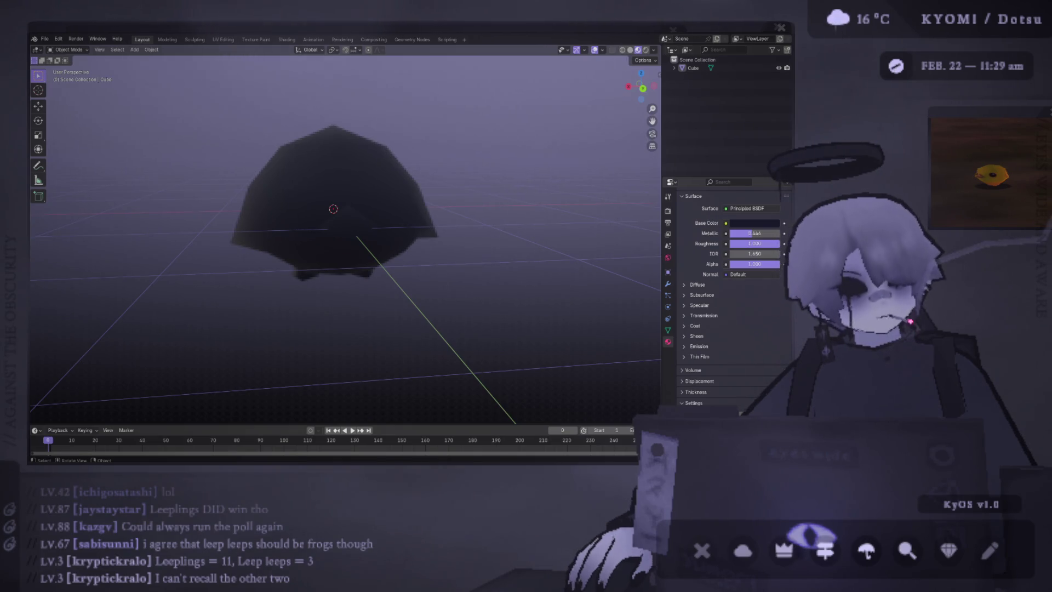
pyautogui.scroll(-2, 332, 246)
# - Select the body's top vertex and raise it slightly with the move gizmo
pyautogui.moveTo(435, 153)
pyautogui.mouseDown(button='middle')
pyautogui.moveTo(297, 228)
pyautogui.moveTo(331, 231)
pyautogui.mouseUp(button='middle')
pyautogui.click(353, 217)
pyautogui.press('Tab')
pyautogui.click(327, 282)
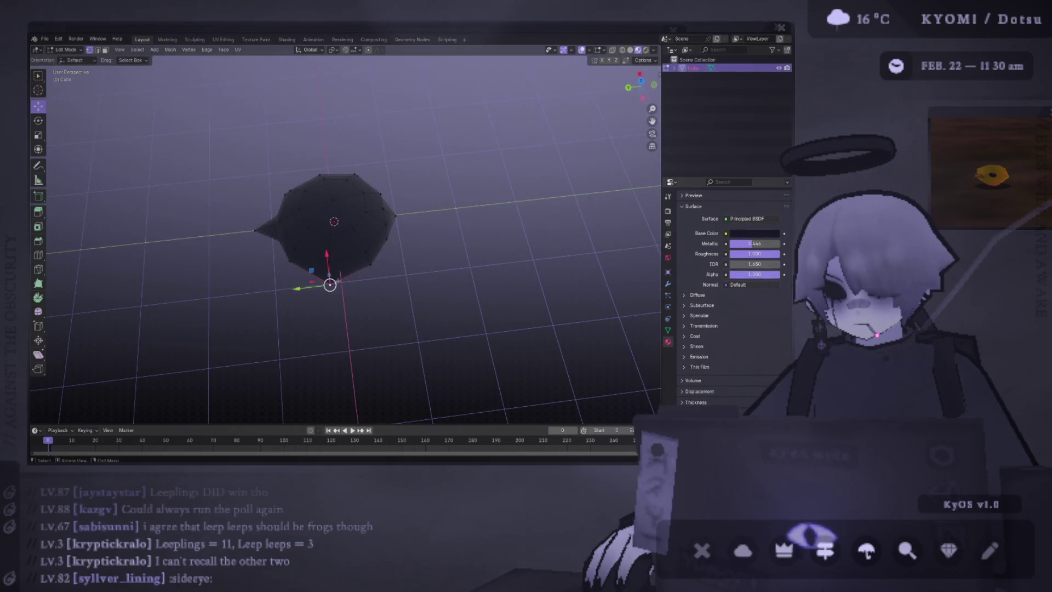
pyautogui.moveTo(327, 282); pyautogui.dragTo(333, 183, button='middle')
pyautogui.click(333, 183)
pyautogui.moveTo(328, 215); pyautogui.dragTo(336, 209)
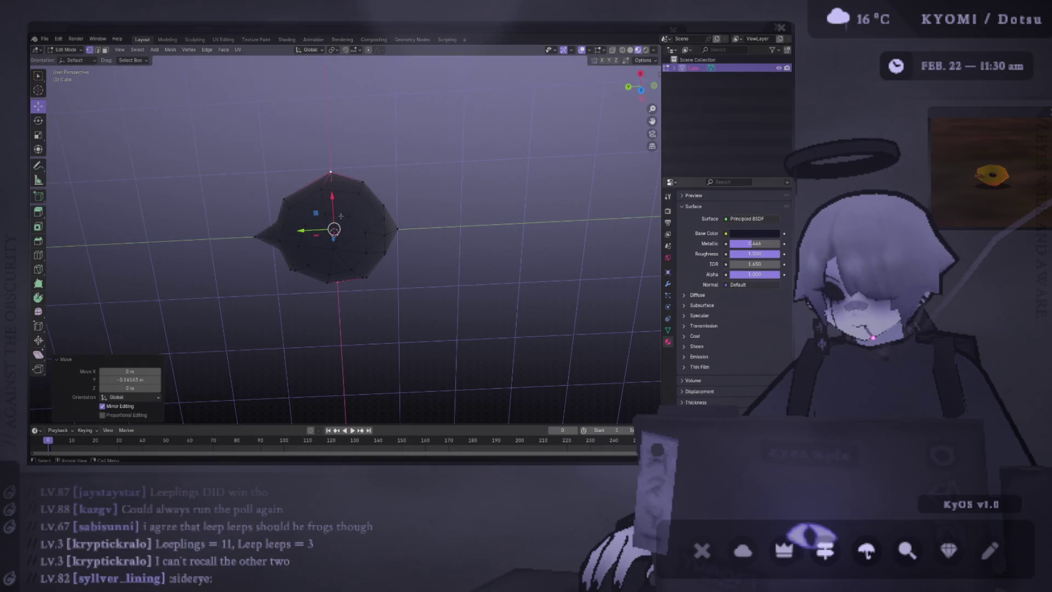
pyautogui.moveTo(336, 209)
pyautogui.mouseDown(button='middle')
pyautogui.moveTo(270, 160)
pyautogui.moveTo(282, 231)
pyautogui.mouseUp(button='middle')
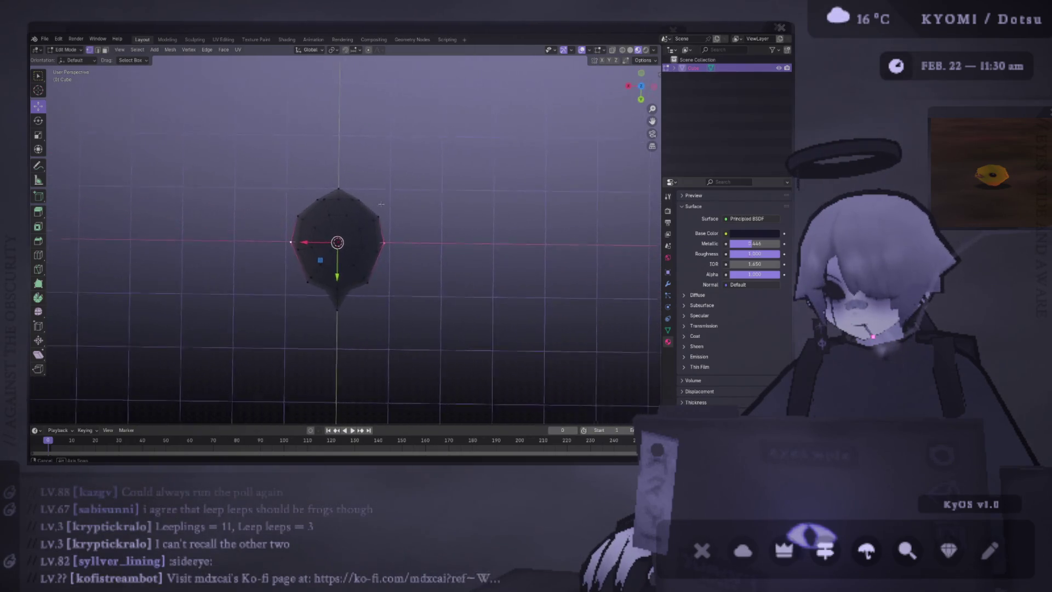
pyautogui.moveTo(282, 230)
pyautogui.mouseDown(button='middle')
pyautogui.moveTo(383, 136)
pyautogui.moveTo(417, 174)
pyautogui.mouseUp(button='middle')
pyautogui.press('Tab')
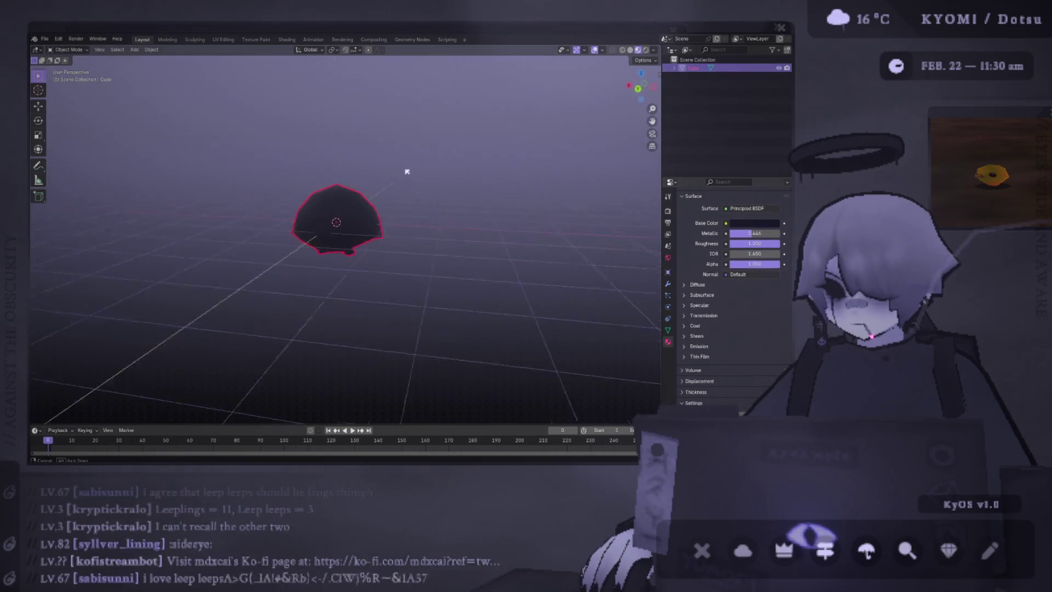
# - Select a left-edge vertex in mesh editing and show the world settings
pyautogui.press('Tab')
pyautogui.click(291, 218)
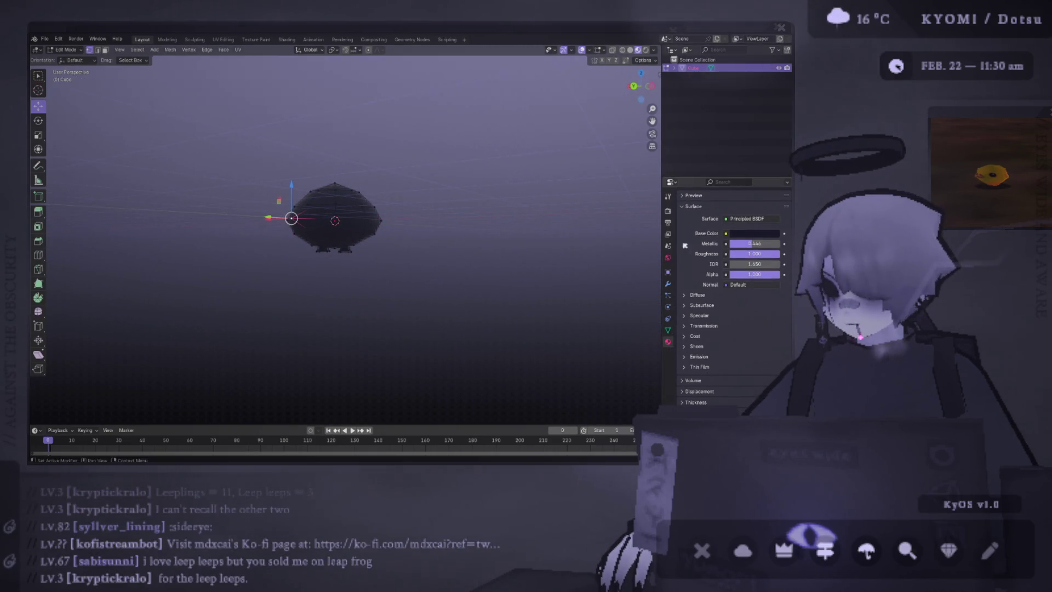
pyautogui.click(667, 259)
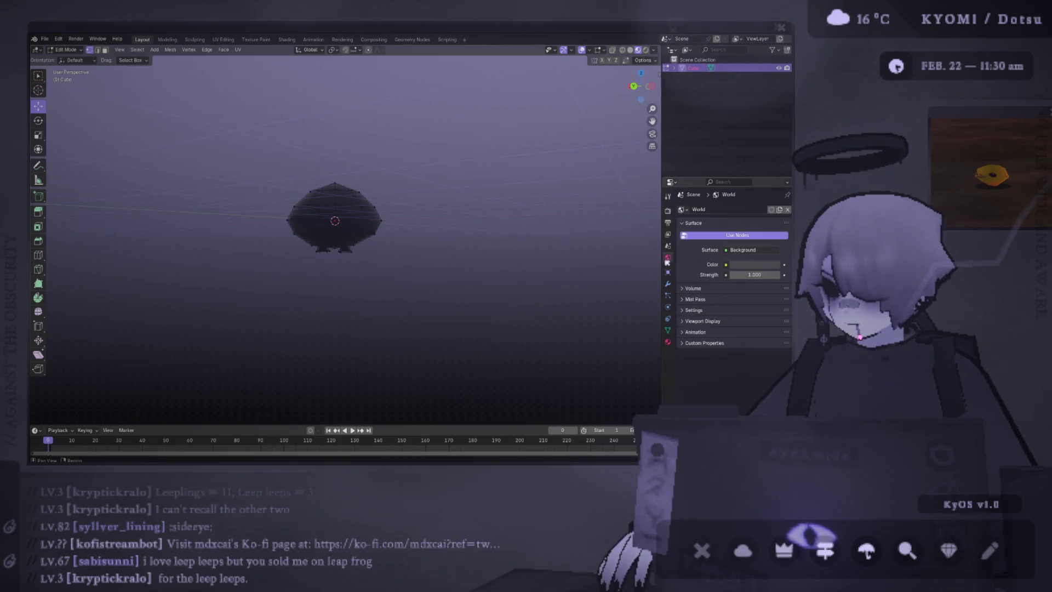
# - Add a second material slot alongside 'body' and create a new material in it
pyautogui.click(667, 343)
pyautogui.click(785, 211)
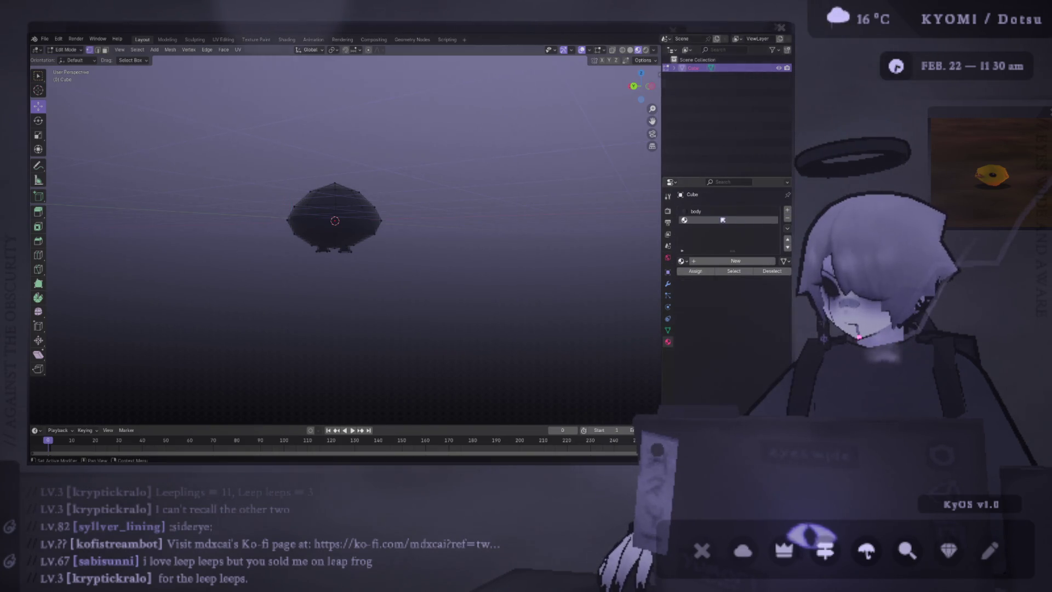
pyautogui.click(704, 263)
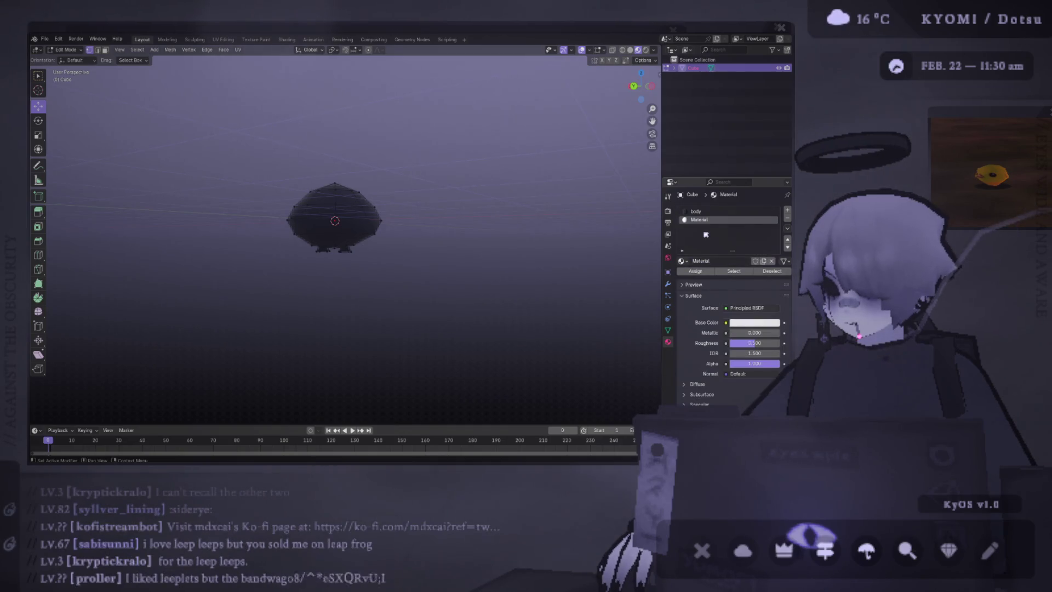
# - Set the new material's base colour to a light pinkish purple
pyautogui.click(754, 323)
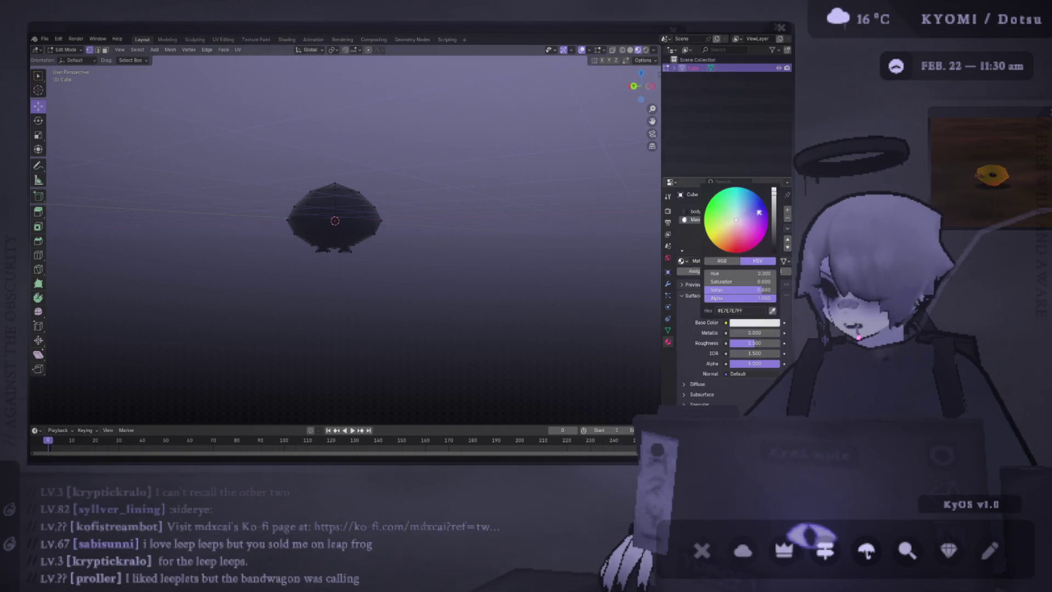
pyautogui.click(750, 217)
pyautogui.moveTo(749, 224); pyautogui.dragTo(746, 217)
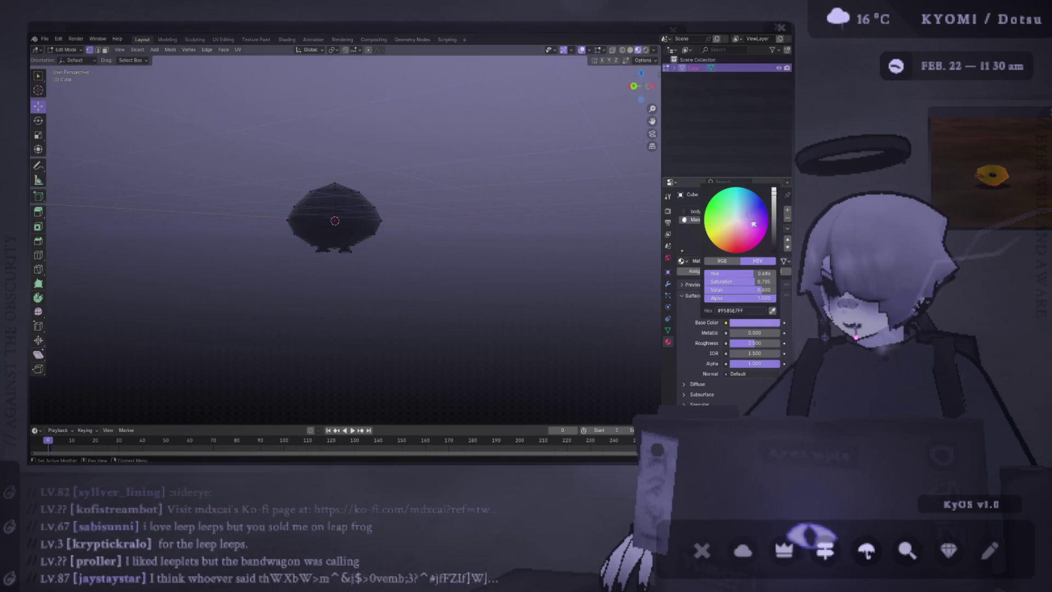
pyautogui.moveTo(354, 205)
pyautogui.mouseDown(button='middle')
pyautogui.moveTo(293, 240)
pyautogui.moveTo(271, 198)
pyautogui.mouseUp(button='middle')
pyautogui.keyDown('ctrl'); pyautogui.click(247, 231); pyautogui.keyUp('ctrl')
pyautogui.moveTo(246, 233); pyautogui.dragTo(304, 262, button='middle')
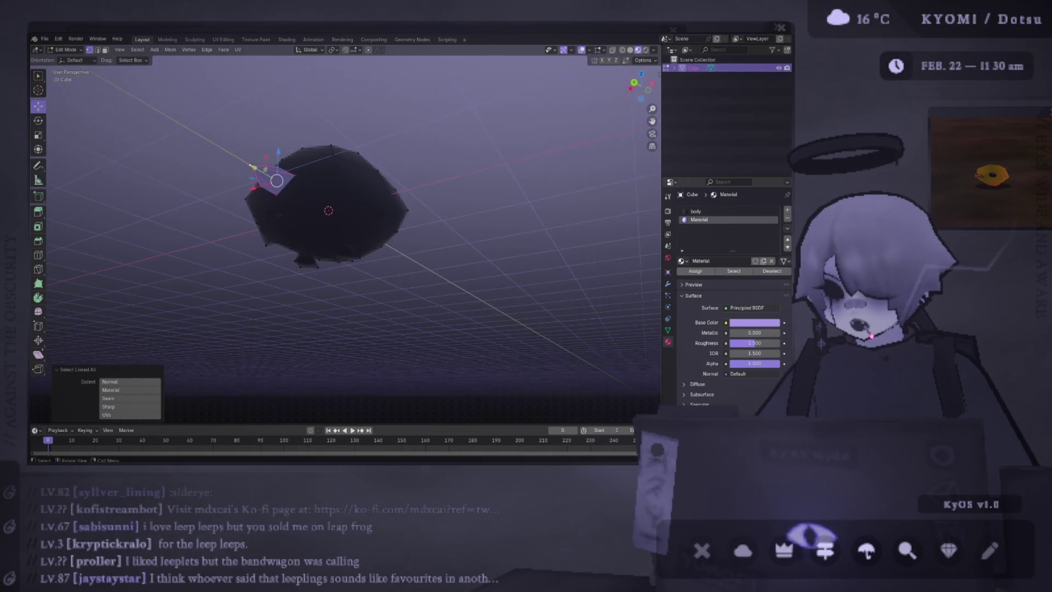
# - Select the linked eye and feet faces and assign them the purple material
pyautogui.hotkey('ctrl', 'l')
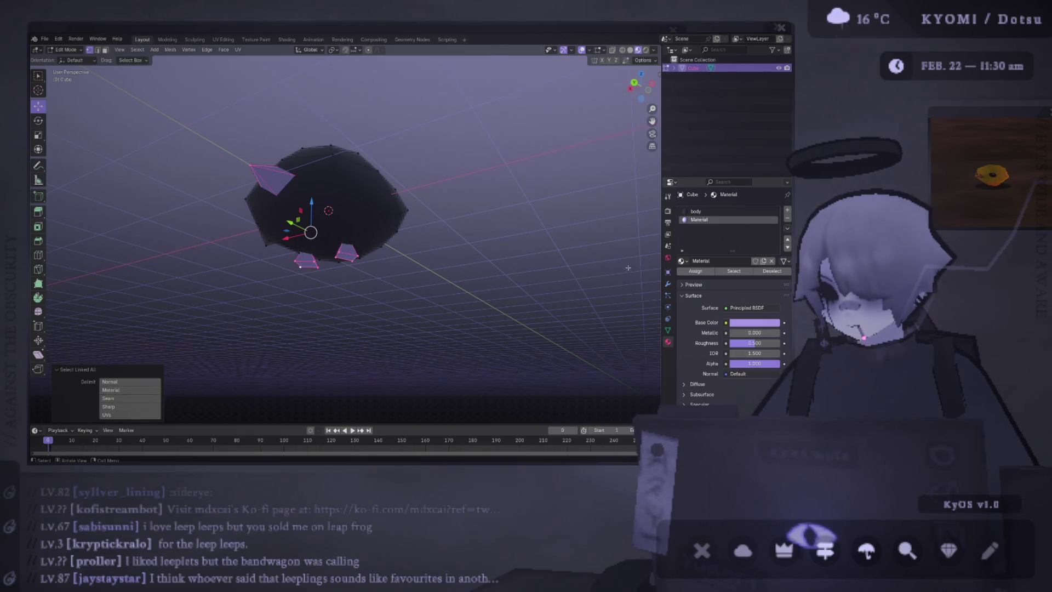
pyautogui.click(697, 271)
pyautogui.press('Tab')
# - Orbit around the body to inspect the purple eye and feet
pyautogui.moveTo(462, 230)
pyautogui.mouseDown(button='middle')
pyautogui.moveTo(446, 252)
pyautogui.moveTo(517, 207)
pyautogui.mouseUp(button='middle')
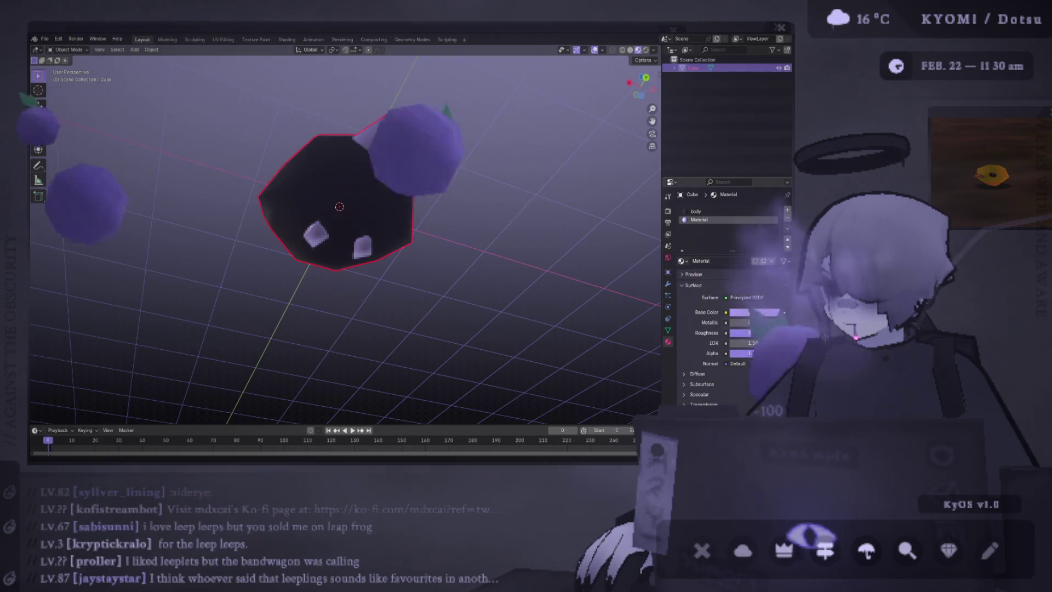
pyautogui.scroll(-5, 406, 263)
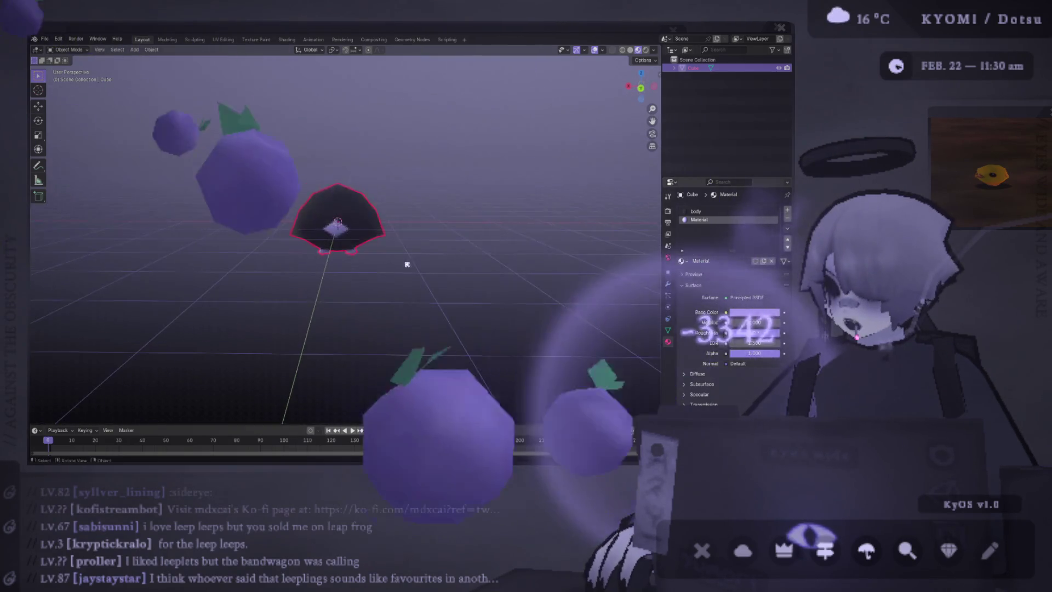
pyautogui.moveTo(406, 263)
pyautogui.mouseDown(button='middle')
pyautogui.moveTo(384, 244)
pyautogui.moveTo(376, 197)
pyautogui.mouseUp(button='middle')
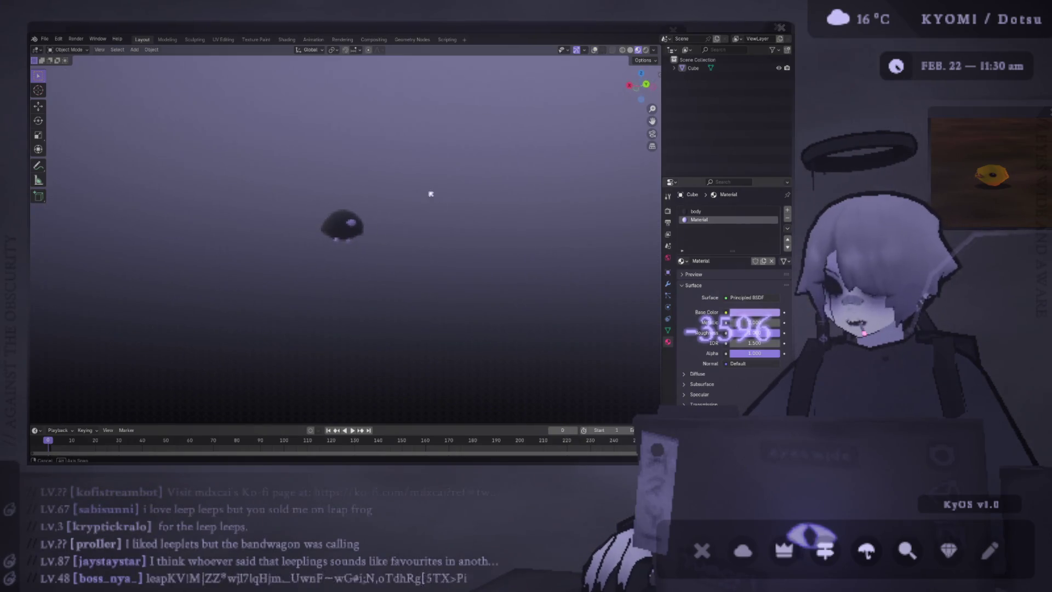
pyautogui.scroll(3, 325, 238)
pyautogui.moveTo(325, 238)
pyautogui.mouseDown(button='middle')
pyautogui.moveTo(239, 213)
pyautogui.moveTo(496, 205)
pyautogui.moveTo(548, 246)
pyautogui.moveTo(391, 295)
pyautogui.moveTo(467, 235)
pyautogui.moveTo(535, 205)
pyautogui.moveTo(460, 238)
pyautogui.mouseUp(button='middle')
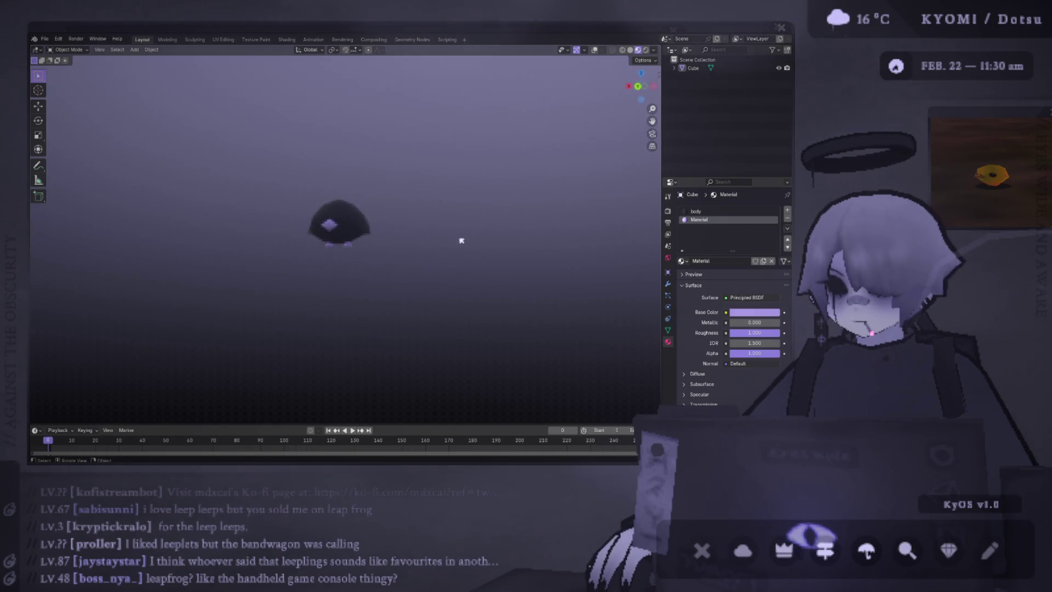
pyautogui.scroll(3, 416, 206)
pyautogui.moveTo(417, 206)
pyautogui.mouseDown(button='middle')
pyautogui.moveTo(404, 125)
pyautogui.moveTo(370, 179)
pyautogui.moveTo(458, 254)
pyautogui.moveTo(364, 246)
pyautogui.moveTo(294, 258)
pyautogui.moveTo(321, 249)
pyautogui.moveTo(299, 251)
pyautogui.mouseUp(button='middle')
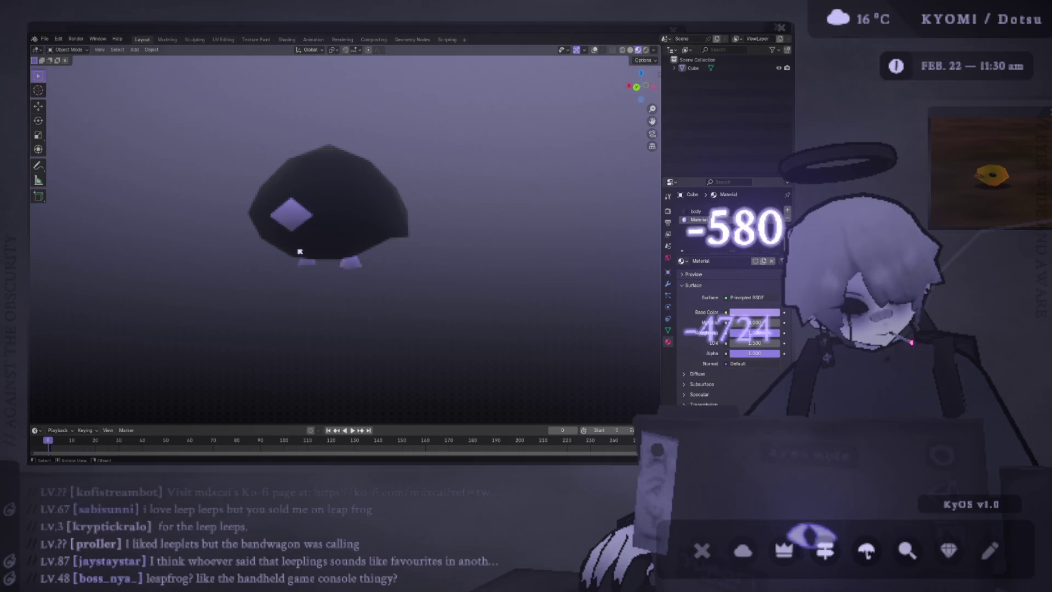
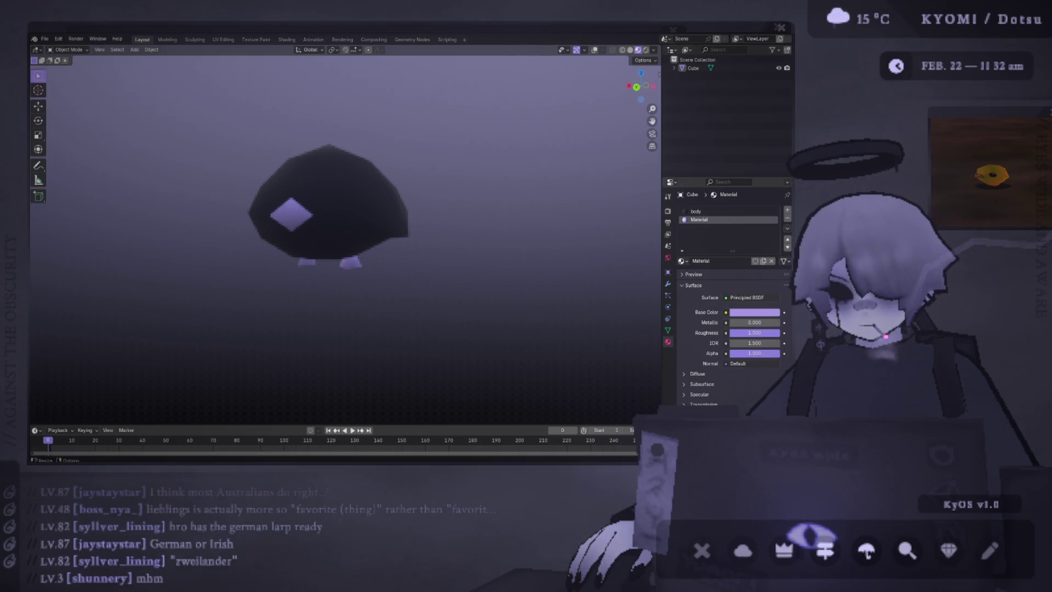
# - Scale all body vertices along X in back ortho view to narrow the froglet side to side
pyautogui.moveTo(496, 146); pyautogui.dragTo(376, 197, button='middle')
pyautogui.click(376, 197)
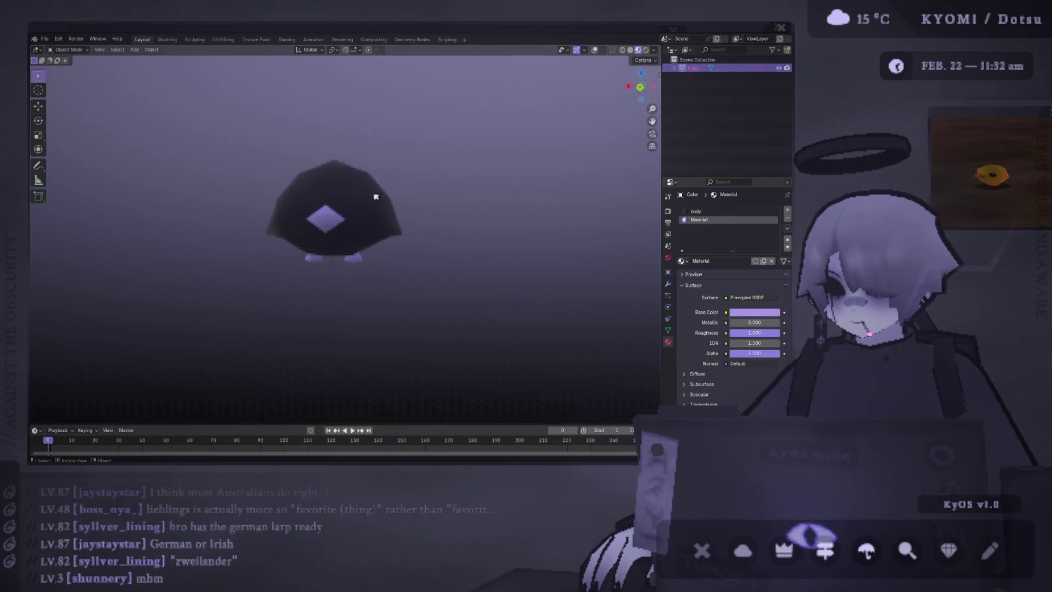
pyautogui.press('Tab')
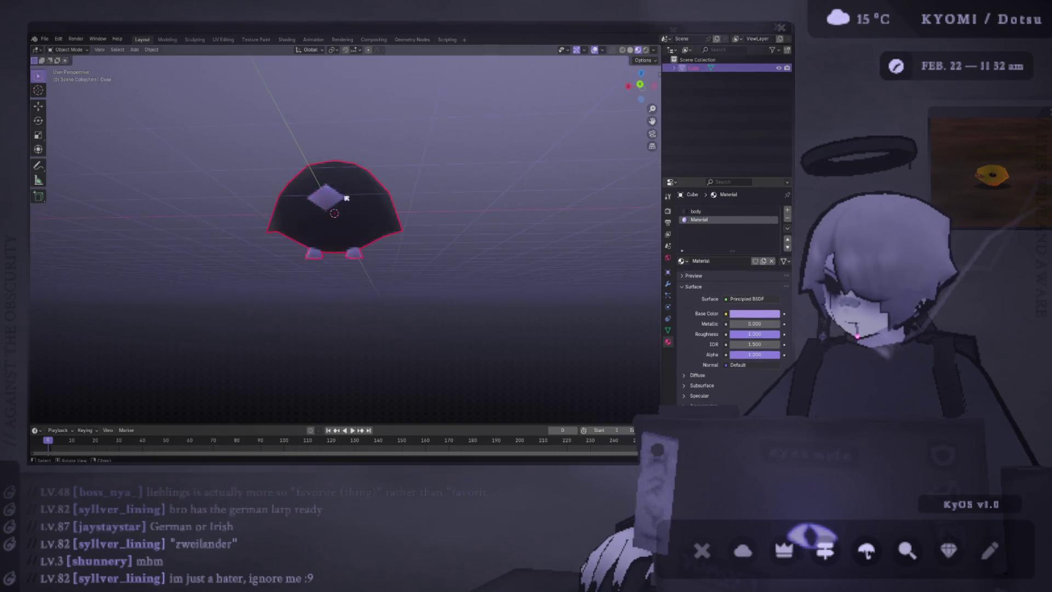
pyautogui.press('ctrl+KP_1')
pyautogui.hotkey('alt', 'z')
pyautogui.press('a')
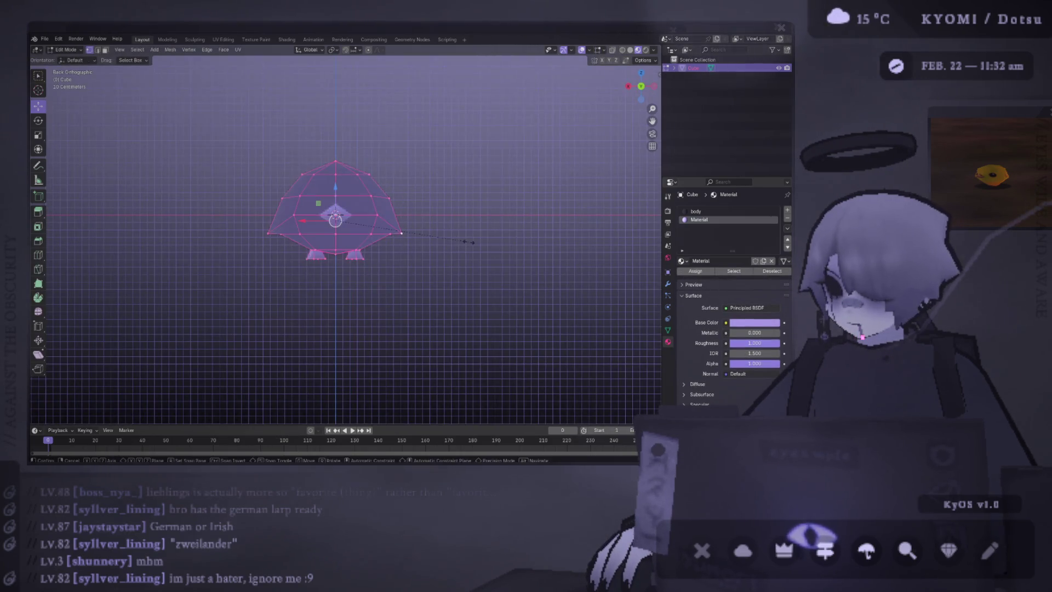
pyautogui.press('s')
pyautogui.press('x')
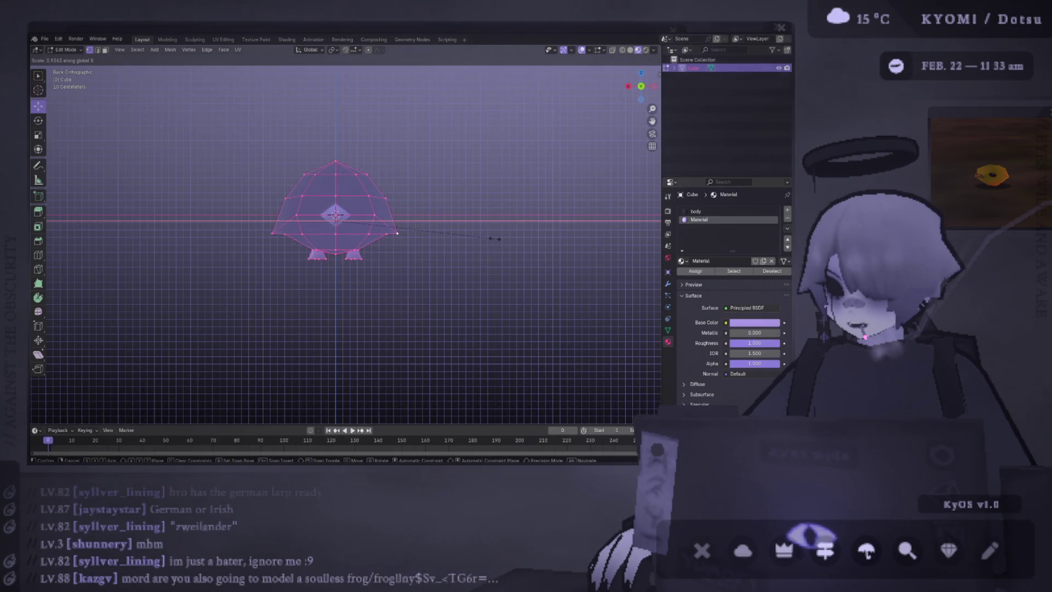
pyautogui.click(495, 238)
pyautogui.moveTo(485, 245)
pyautogui.mouseDown(button='middle')
pyautogui.moveTo(457, 244)
pyautogui.moveTo(559, 77)
pyautogui.moveTo(521, 187)
pyautogui.moveTo(536, 153)
pyautogui.moveTo(319, 163)
pyautogui.moveTo(337, 197)
pyautogui.mouseUp(button='middle')
pyautogui.press('Tab')
pyautogui.hotkey('alt', 'z')
pyautogui.scroll(2, 476, 147)
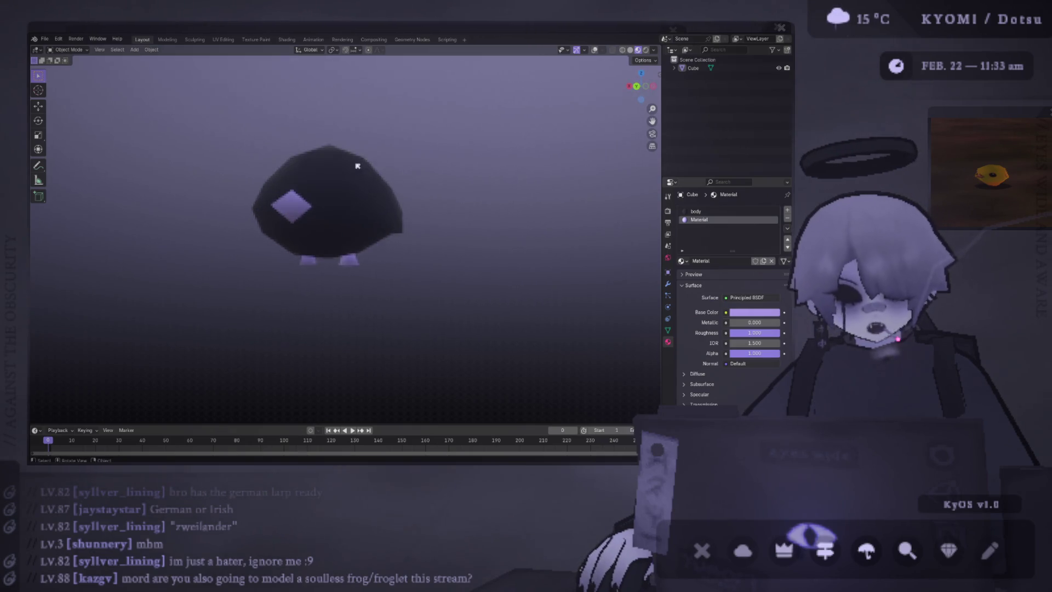
# - Extrude the head's top vertex upward into a small pointed tuft
pyautogui.click(333, 206)
pyautogui.press('Tab')
pyautogui.click(581, 49)
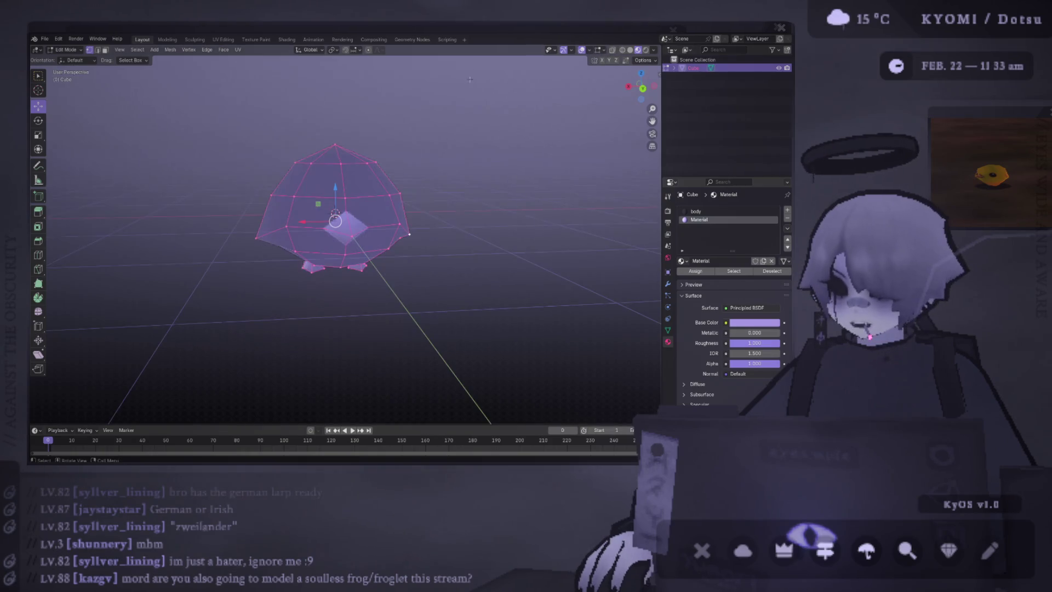
pyautogui.click(334, 151)
pyautogui.hotkey('alt', 'z')
pyautogui.moveTo(335, 150); pyautogui.dragTo(361, 154, button='middle')
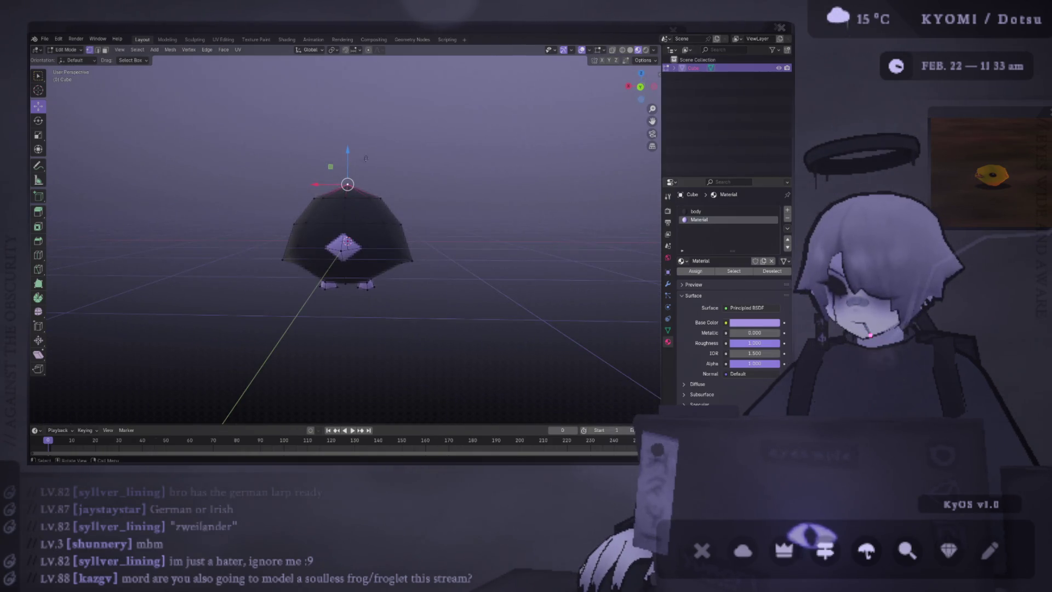
pyautogui.press('e')
pyautogui.click(370, 160)
pyautogui.press('e')
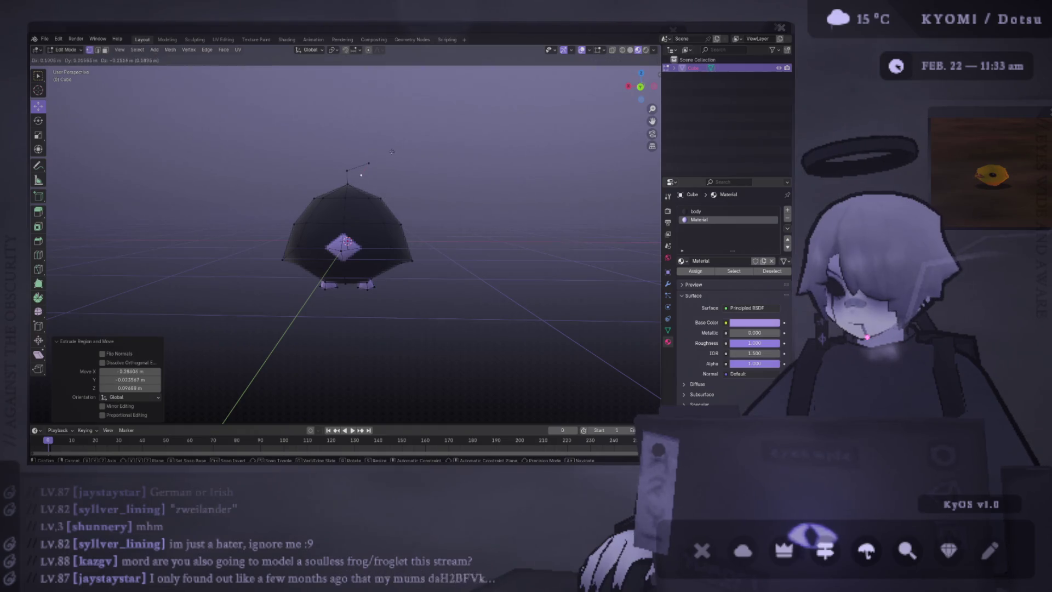
pyautogui.press('Escape')
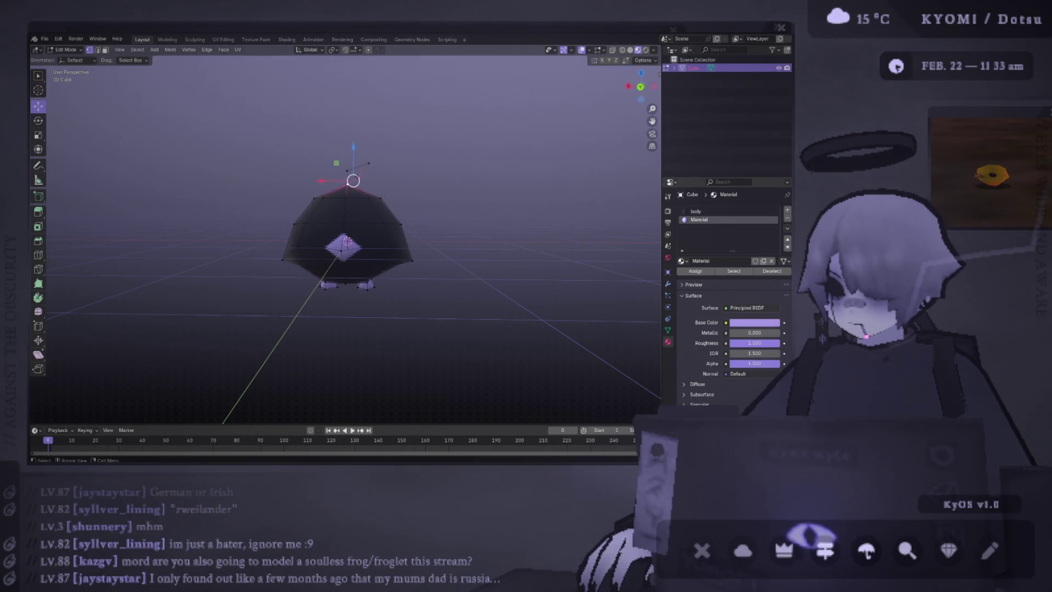
# - Assign the dark body material to the new tuft and return to Object Mode
pyautogui.moveTo(437, 172)
pyautogui.mouseDown(button='middle')
pyautogui.moveTo(411, 176)
pyautogui.moveTo(481, 188)
pyautogui.moveTo(52, 201)
pyautogui.moveTo(369, 191)
pyautogui.moveTo(339, 308)
pyautogui.moveTo(353, 246)
pyautogui.moveTo(411, 224)
pyautogui.moveTo(369, 241)
pyautogui.moveTo(449, 233)
pyautogui.moveTo(447, 221)
pyautogui.mouseUp(button='middle')
pyautogui.click(696, 211)
pyautogui.click(693, 271)
pyautogui.press('Tab')
pyautogui.scroll(-4, 387, 244)
pyautogui.scroll(3, 449, 233)
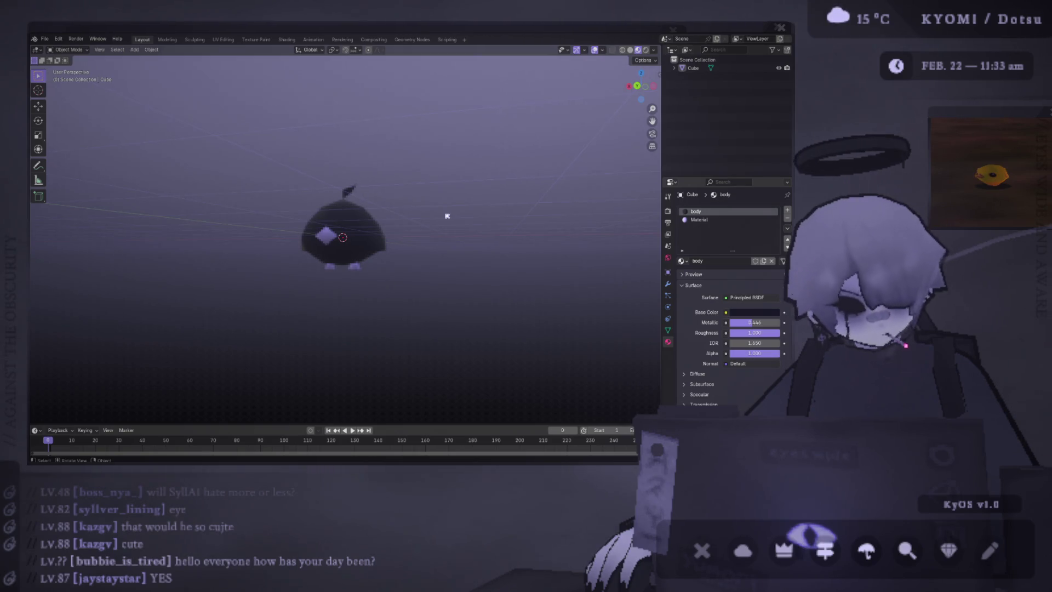
# - Move the bottom vertices up along Z in two small steps from back view, then save the file
pyautogui.moveTo(447, 217)
pyautogui.mouseDown(button='middle')
pyautogui.moveTo(381, 203)
pyautogui.moveTo(238, 223)
pyautogui.moveTo(387, 209)
pyautogui.moveTo(432, 219)
pyautogui.moveTo(389, 254)
pyautogui.mouseUp(button='middle')
pyautogui.scroll(-3, 425, 211)
pyautogui.scroll(3, 414, 233)
pyautogui.press('Tab')
pyautogui.press('ctrl+KP_1')
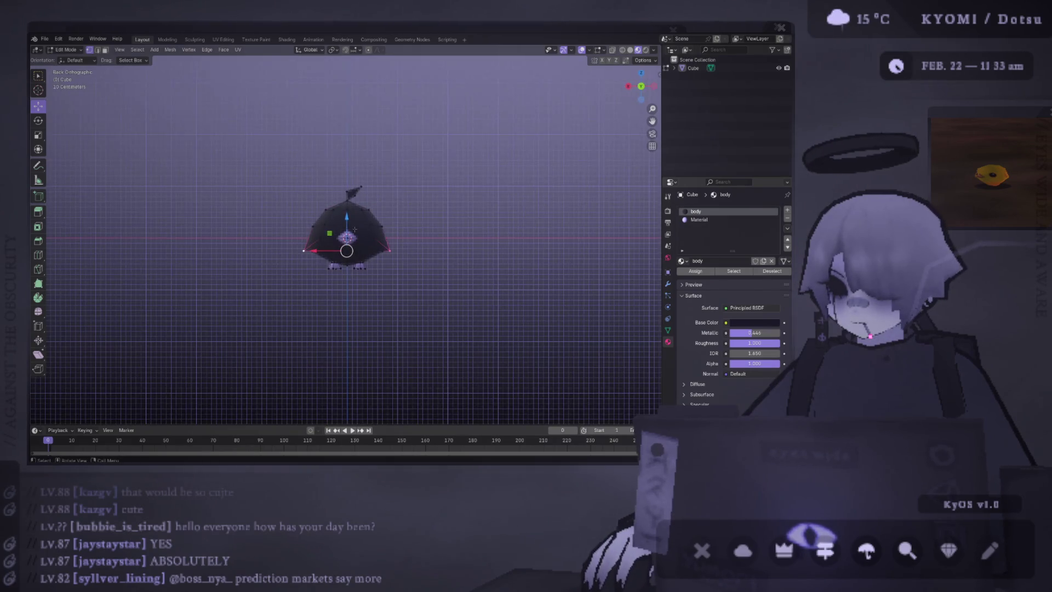
pyautogui.press('g')
pyautogui.press('z')
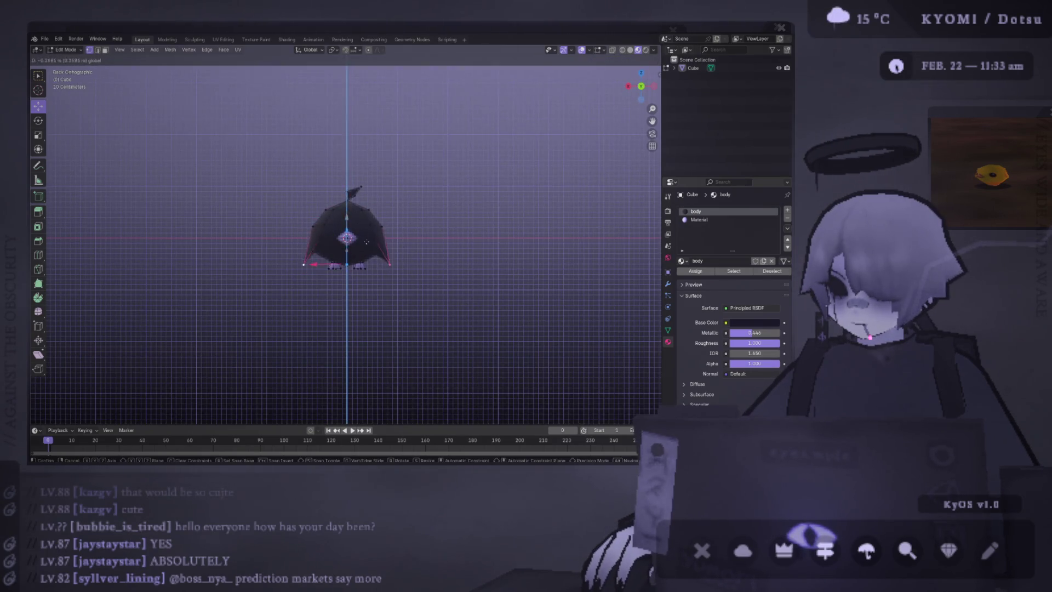
pyautogui.click(366, 241)
pyautogui.press('g')
pyautogui.press('z')
pyautogui.click(388, 215)
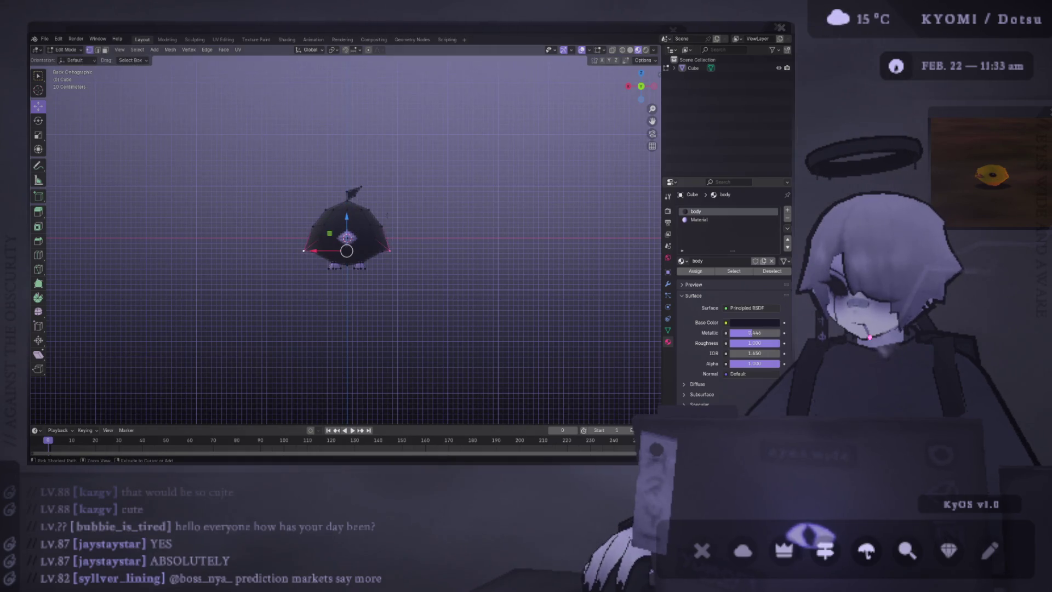
pyautogui.hotkey('ctrl', 's')
pyautogui.hotkey('alt', 'a')
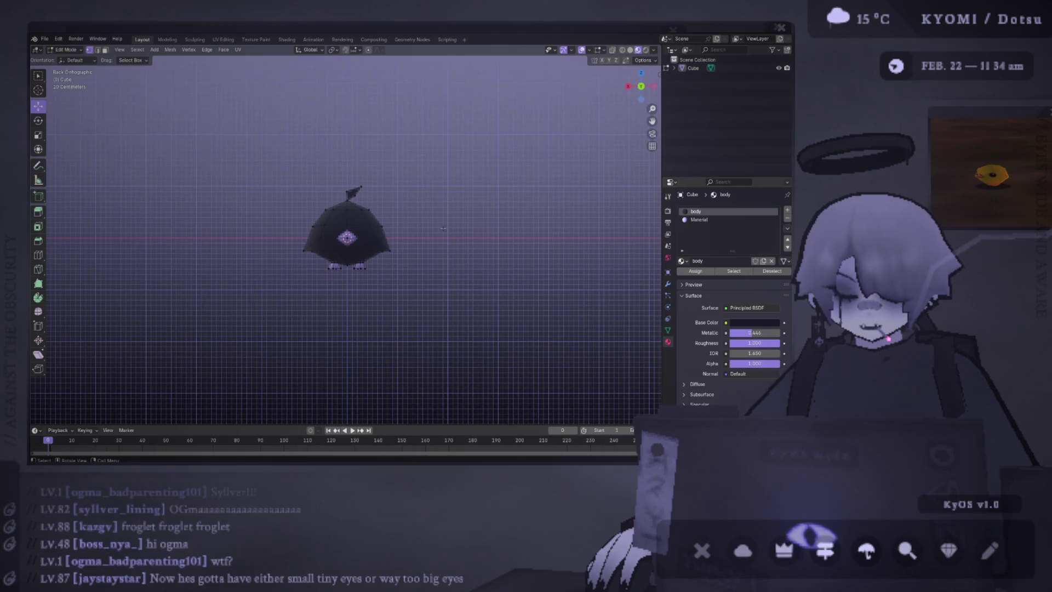
# - Return to Object Mode and orbit around the froglet to inspect it from several angles
pyautogui.press('Tab')
pyautogui.moveTo(443, 228)
pyautogui.mouseDown(button='middle')
pyautogui.moveTo(392, 243)
pyautogui.moveTo(401, 250)
pyautogui.moveTo(424, 231)
pyautogui.mouseUp(button='middle')
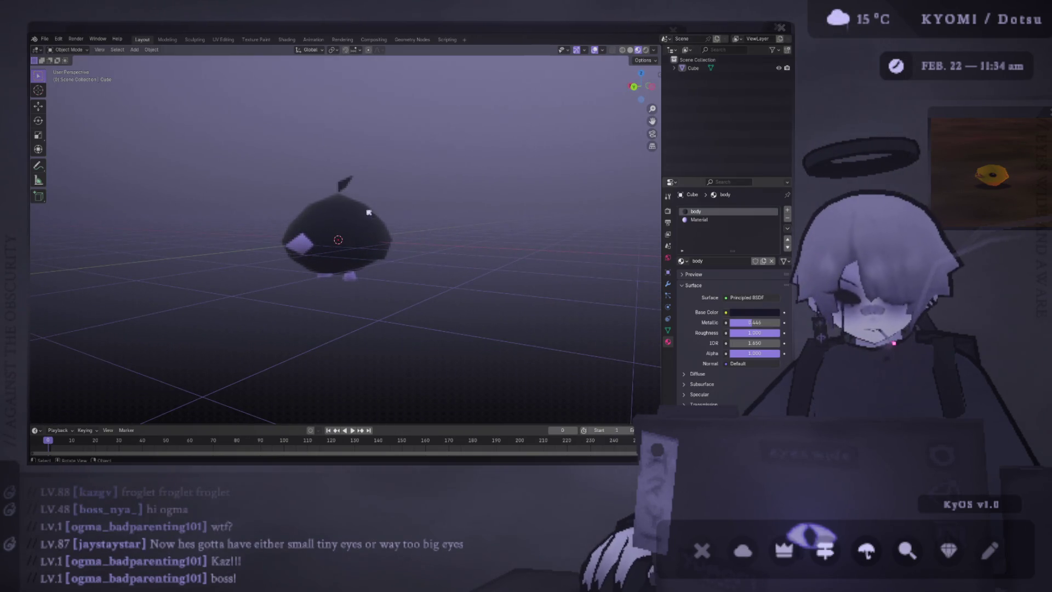
pyautogui.moveTo(424, 230); pyautogui.dragTo(360, 261, button='middle')
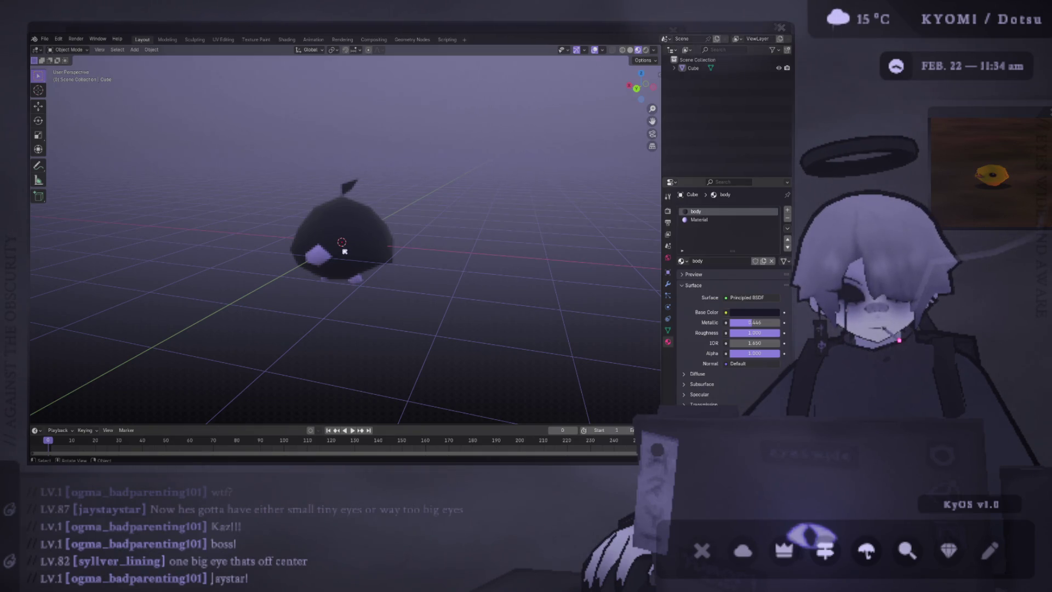
pyautogui.scroll(2, 290, 234)
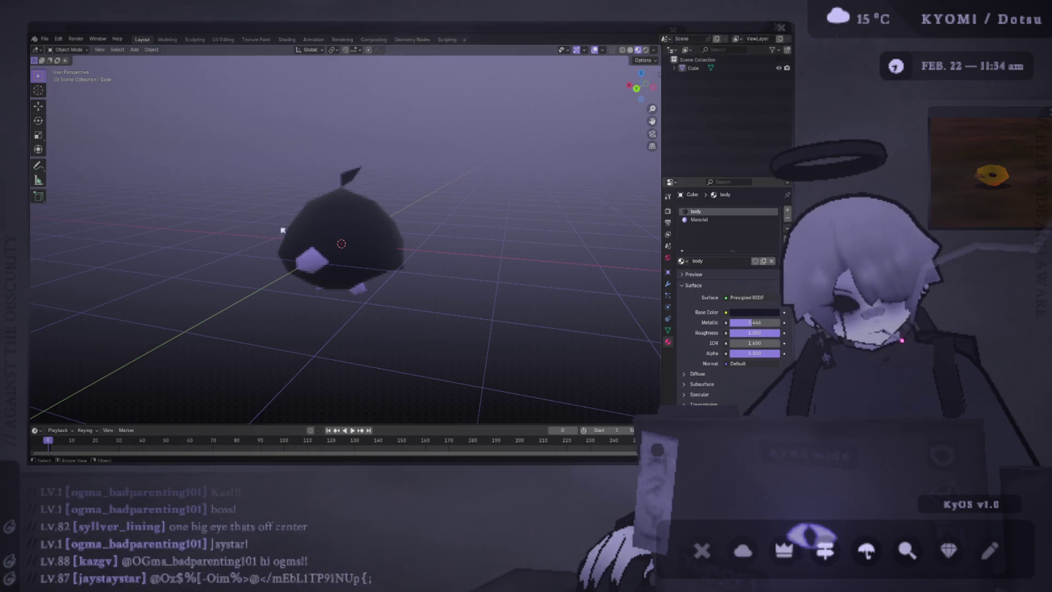
pyautogui.moveTo(282, 231); pyautogui.dragTo(323, 223, button='middle')
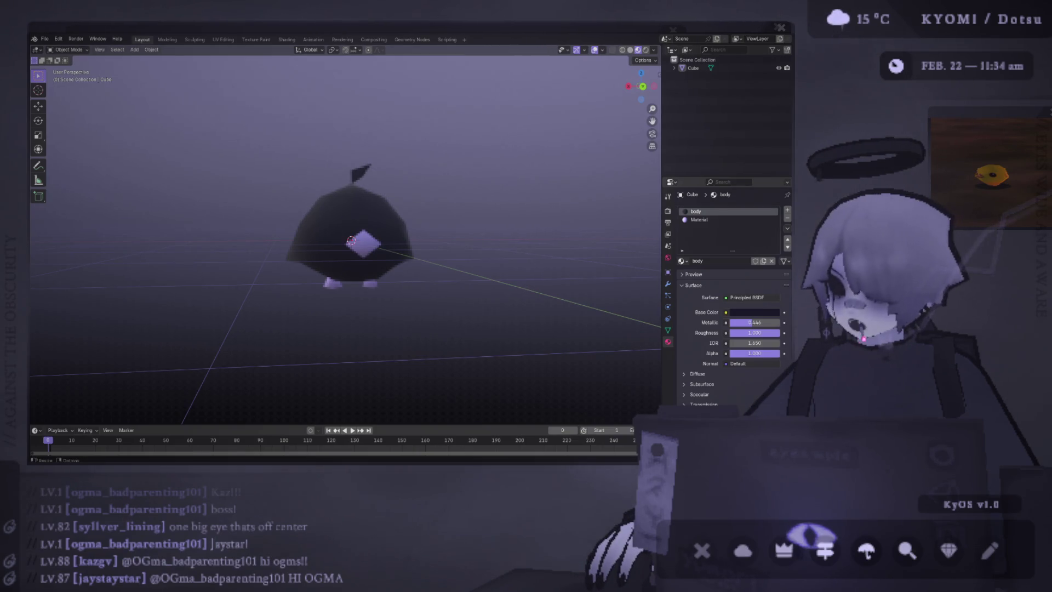
pyautogui.scroll(2, 299, 322)
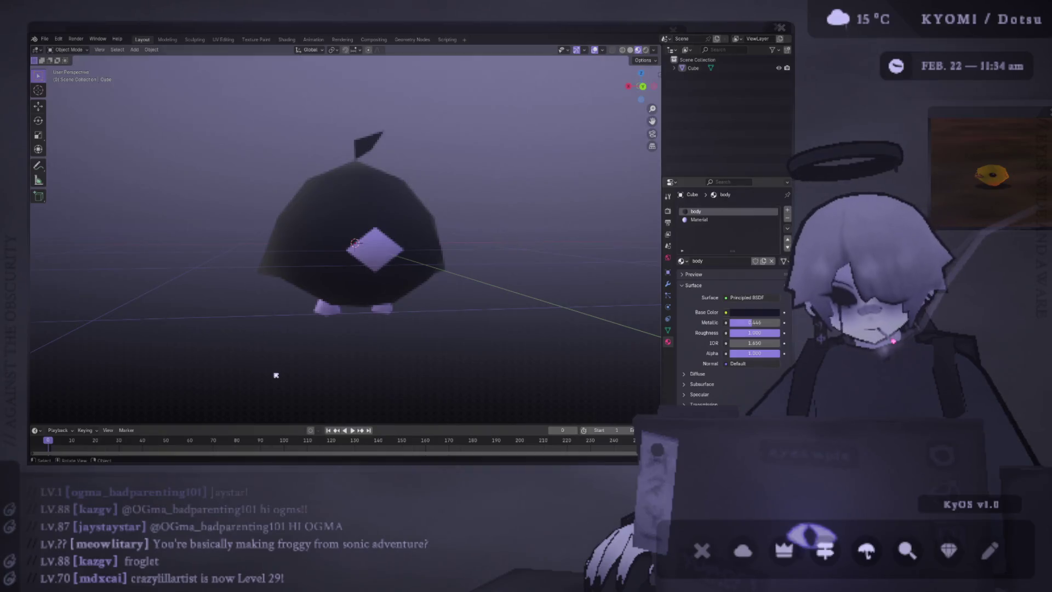
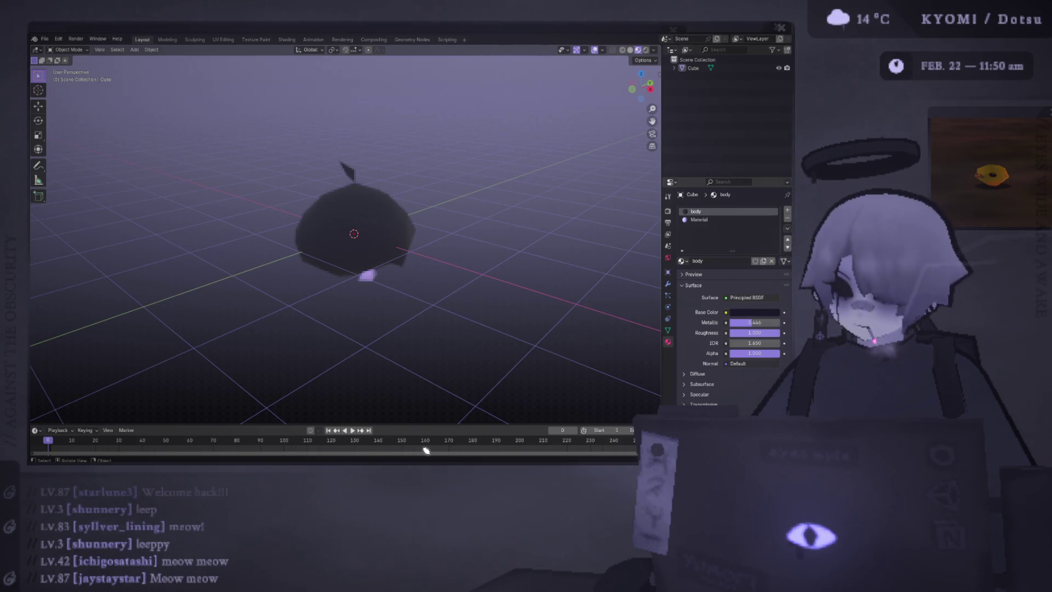
# - Select the creature's body and its whole connected mesh via a top vertex, then return to Object Mode
pyautogui.moveTo(231, 235)
pyautogui.mouseDown(button='middle')
pyautogui.moveTo(344, 222)
pyautogui.moveTo(364, 206)
pyautogui.moveTo(430, 213)
pyautogui.moveTo(386, 208)
pyautogui.moveTo(449, 227)
pyautogui.moveTo(402, 198)
pyautogui.moveTo(347, 216)
pyautogui.moveTo(376, 167)
pyautogui.mouseUp(button='middle')
pyautogui.scroll(-3, 396, 217)
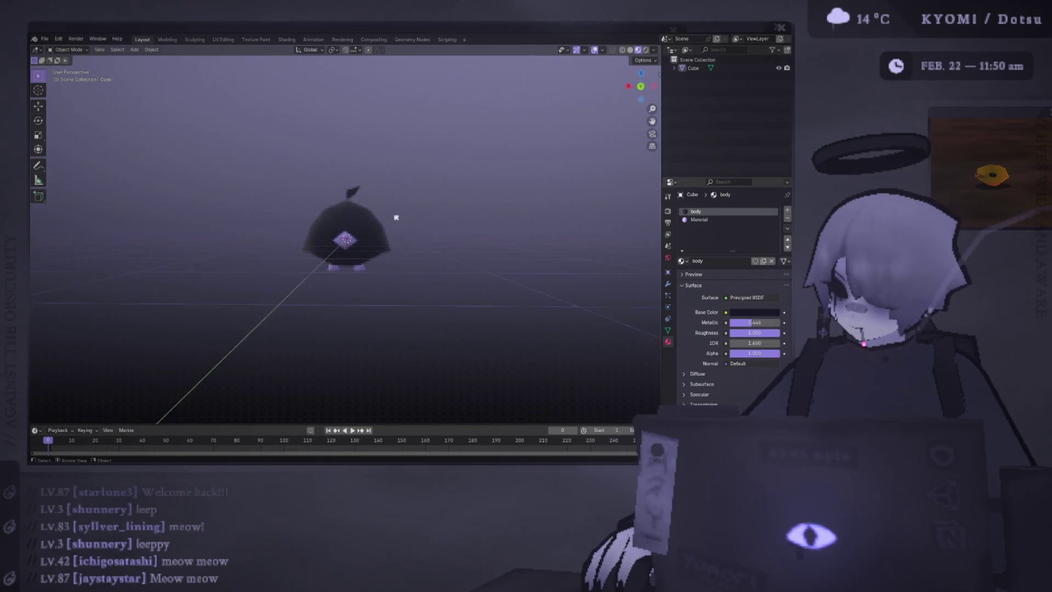
pyautogui.moveTo(397, 217)
pyautogui.mouseDown(button='middle')
pyautogui.moveTo(380, 246)
pyautogui.moveTo(399, 240)
pyautogui.mouseUp(button='middle')
pyautogui.scroll(2, 371, 237)
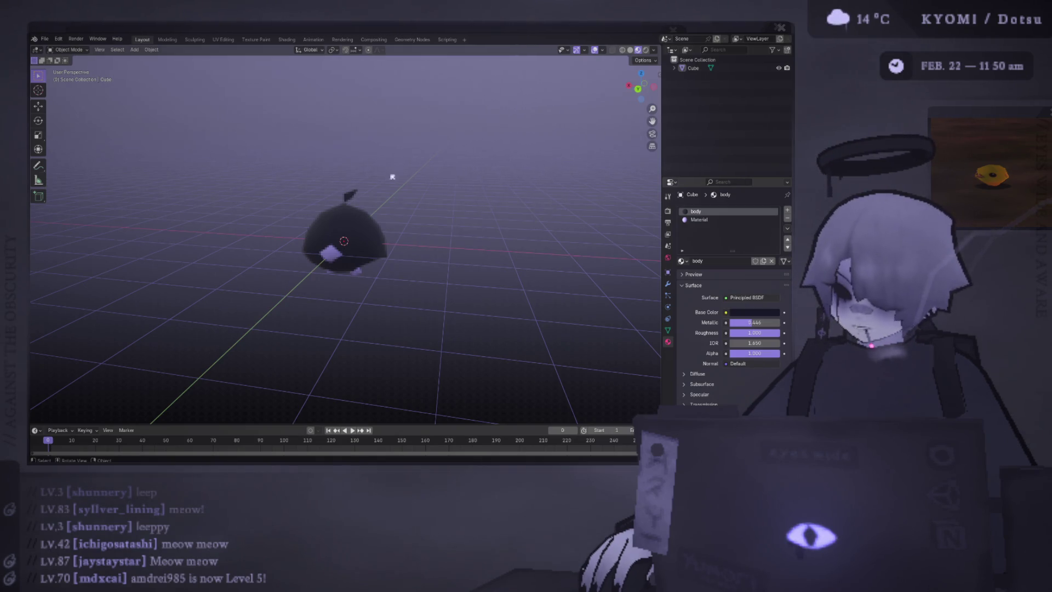
pyautogui.scroll(2, 389, 189)
pyautogui.scroll(3, 370, 181)
pyautogui.click(363, 158)
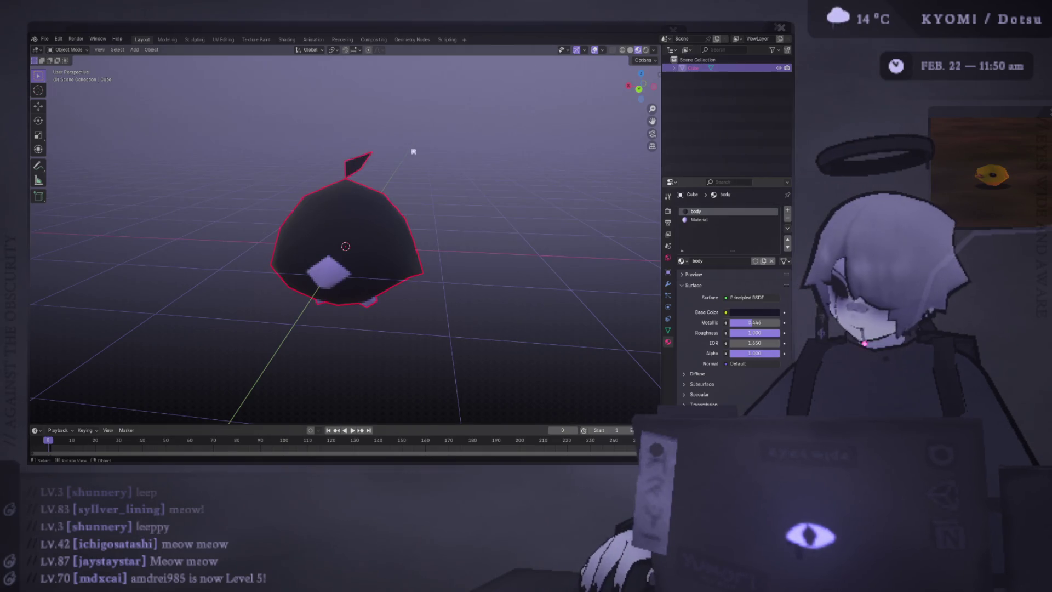
pyautogui.press('Tab')
pyautogui.click(362, 158)
pyautogui.moveTo(363, 158)
pyautogui.mouseDown(button='middle')
pyautogui.moveTo(392, 130)
pyautogui.moveTo(439, 157)
pyautogui.mouseUp(button='middle')
pyautogui.hotkey('ctrl', 'l')
pyautogui.scroll(-5, 392, 130)
pyautogui.press('Tab')
pyautogui.scroll(2, 484, 145)
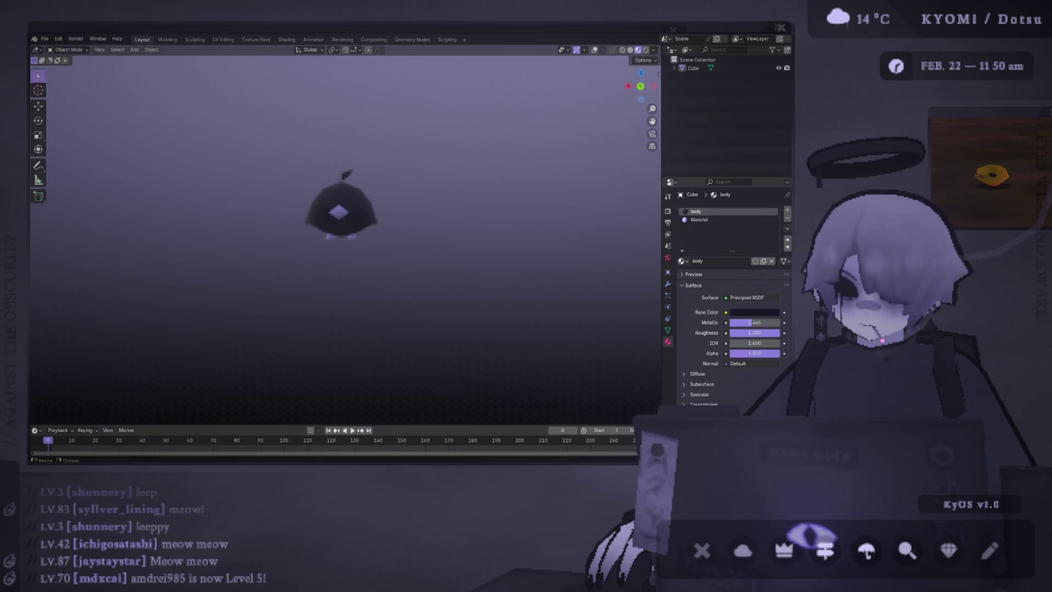
pyautogui.scroll(2, 348, 223)
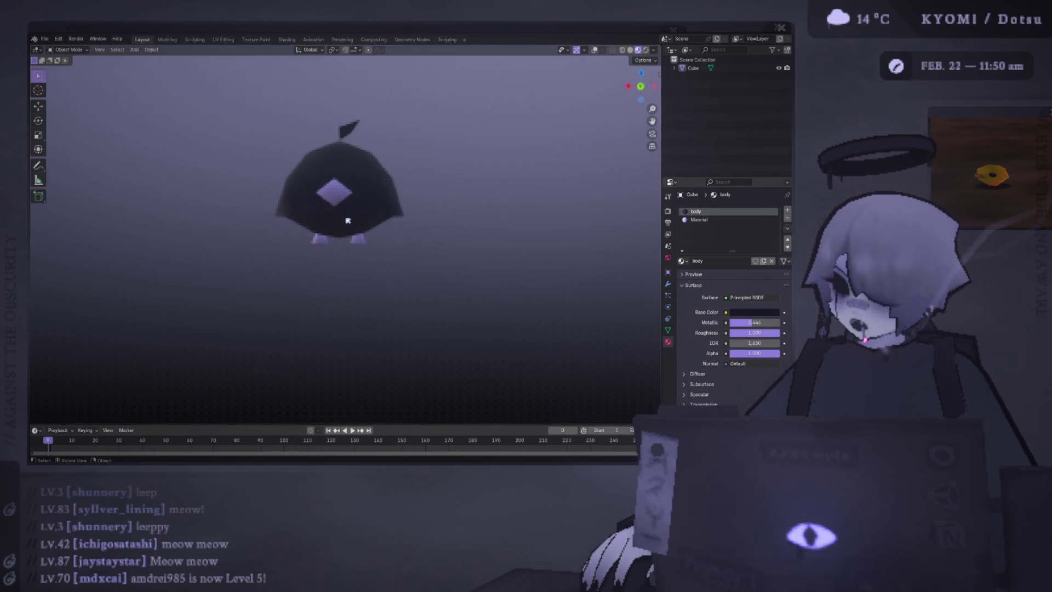
# - Orbit around the creature to inspect the belly, feet and fins, selecting the Cube object
pyautogui.moveTo(348, 222)
pyautogui.mouseDown(button='middle')
pyautogui.moveTo(275, 235)
pyautogui.moveTo(305, 223)
pyautogui.moveTo(353, 237)
pyautogui.mouseUp(button='middle')
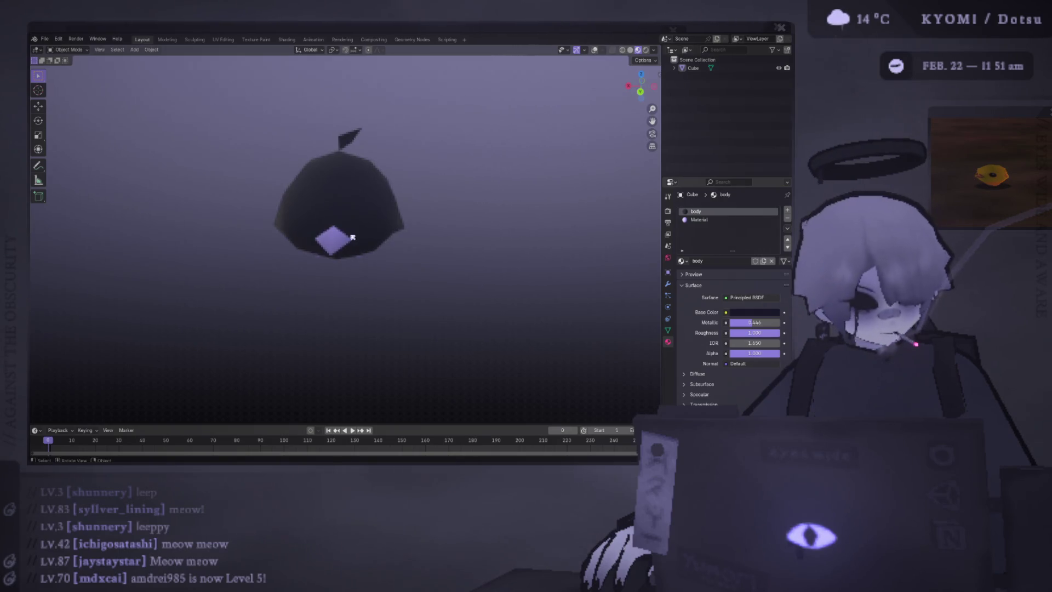
pyautogui.moveTo(352, 238)
pyautogui.mouseDown(button='middle')
pyautogui.moveTo(372, 183)
pyautogui.moveTo(352, 200)
pyautogui.moveTo(225, 218)
pyautogui.moveTo(253, 210)
pyautogui.moveTo(236, 299)
pyautogui.moveTo(298, 282)
pyautogui.moveTo(407, 206)
pyautogui.moveTo(413, 167)
pyautogui.moveTo(355, 165)
pyautogui.moveTo(350, 175)
pyautogui.mouseUp(button='middle')
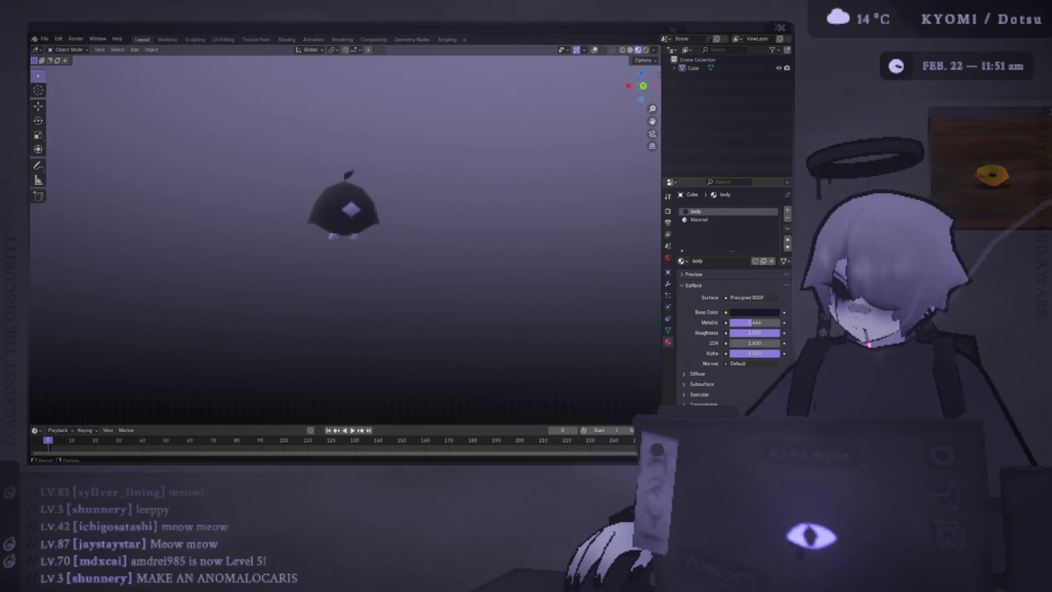
pyautogui.moveTo(204, 294); pyautogui.dragTo(260, 256, button='middle')
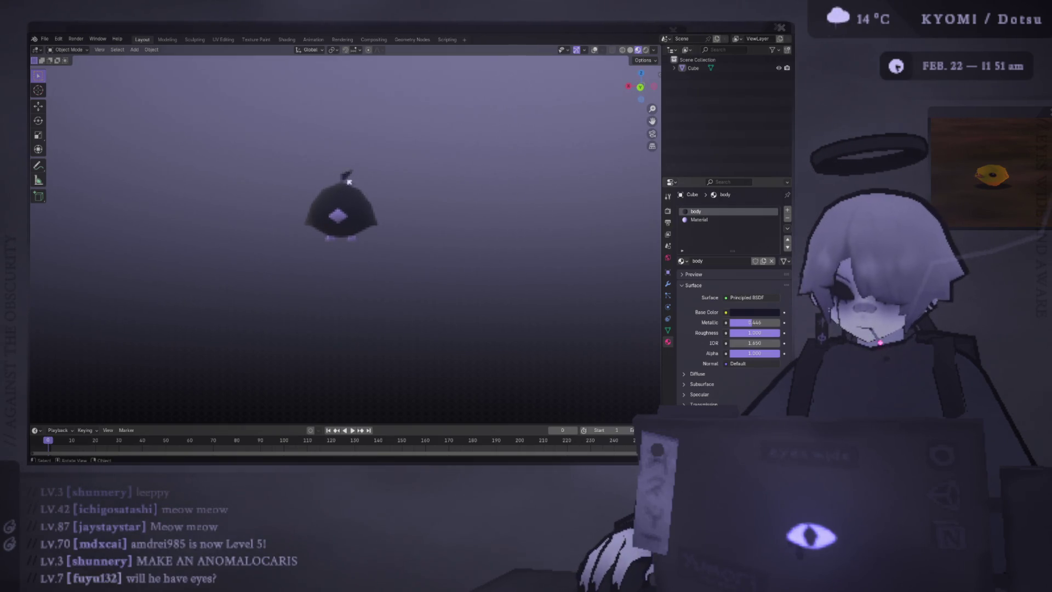
pyautogui.moveTo(348, 181)
pyautogui.mouseDown(button='middle')
pyautogui.moveTo(344, 197)
pyautogui.moveTo(397, 182)
pyautogui.moveTo(376, 156)
pyautogui.moveTo(240, 154)
pyautogui.moveTo(393, 74)
pyautogui.moveTo(425, 159)
pyautogui.moveTo(379, 150)
pyautogui.moveTo(388, 156)
pyautogui.moveTo(369, 175)
pyautogui.moveTo(353, 140)
pyautogui.moveTo(386, 167)
pyautogui.moveTo(415, 113)
pyautogui.moveTo(386, 121)
pyautogui.moveTo(406, 155)
pyautogui.moveTo(392, 134)
pyautogui.moveTo(400, 184)
pyautogui.moveTo(383, 148)
pyautogui.moveTo(404, 148)
pyautogui.moveTo(394, 152)
pyautogui.moveTo(399, 110)
pyautogui.moveTo(403, 168)
pyautogui.mouseUp(button='middle')
pyautogui.scroll(-4, 387, 153)
pyautogui.scroll(5, 413, 131)
pyautogui.moveTo(357, 124)
pyautogui.mouseDown(button='middle')
pyautogui.moveTo(343, 164)
pyautogui.moveTo(380, 188)
pyautogui.moveTo(372, 255)
pyautogui.moveTo(347, 263)
pyautogui.moveTo(359, 141)
pyautogui.moveTo(337, 230)
pyautogui.moveTo(362, 189)
pyautogui.moveTo(403, 213)
pyautogui.moveTo(388, 245)
pyautogui.moveTo(370, 220)
pyautogui.moveTo(411, 183)
pyautogui.moveTo(387, 193)
pyautogui.mouseUp(button='middle')
pyautogui.scroll(-3, 359, 140)
pyautogui.scroll(2, 362, 214)
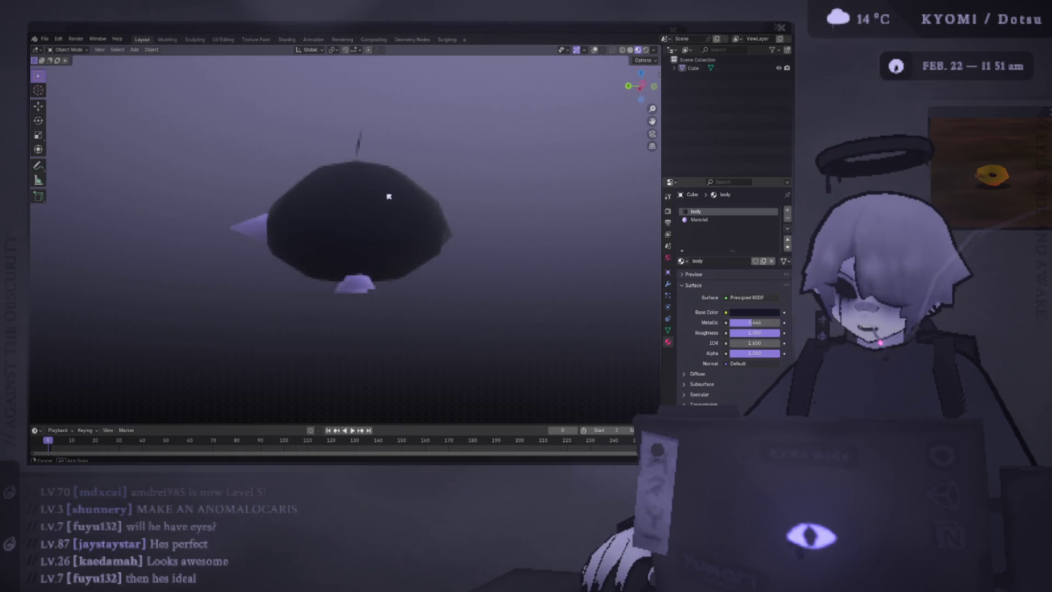
pyautogui.scroll(-4, 387, 192)
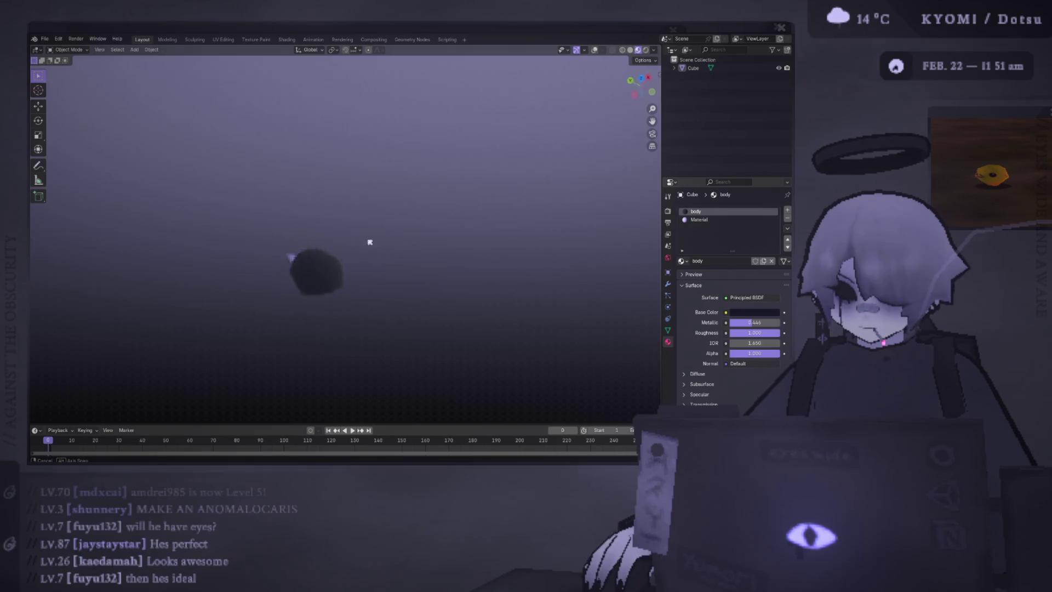
pyautogui.moveTo(369, 239); pyautogui.dragTo(400, 183, button='middle')
pyautogui.scroll(2, 400, 184)
pyautogui.moveTo(321, 198)
pyautogui.mouseDown(button='middle')
pyautogui.moveTo(357, 178)
pyautogui.moveTo(387, 118)
pyautogui.moveTo(309, 195)
pyautogui.moveTo(294, 258)
pyautogui.moveTo(388, 268)
pyautogui.moveTo(337, 245)
pyautogui.moveTo(376, 172)
pyautogui.mouseUp(button='middle')
pyautogui.click(337, 247)
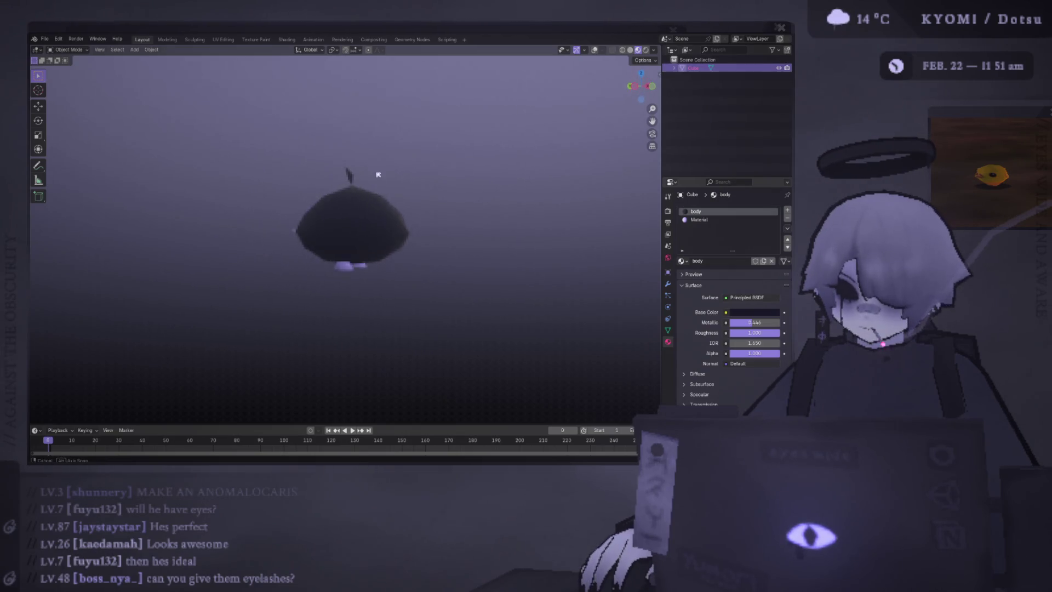
pyautogui.scroll(1, 379, 165)
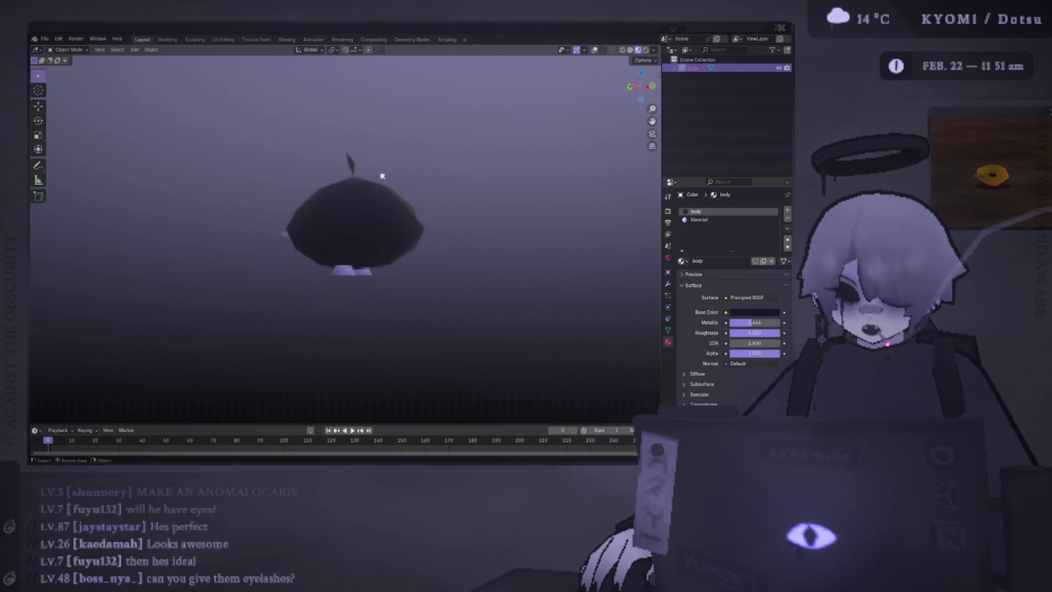
pyautogui.moveTo(382, 176); pyautogui.dragTo(432, 194, button='middle')
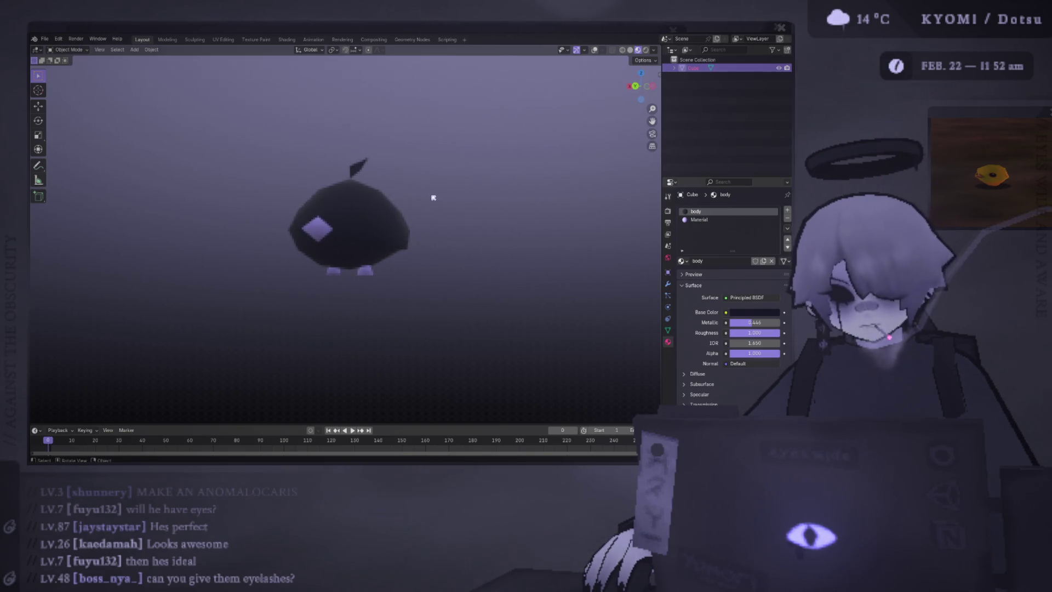
pyautogui.scroll(-3, 404, 238)
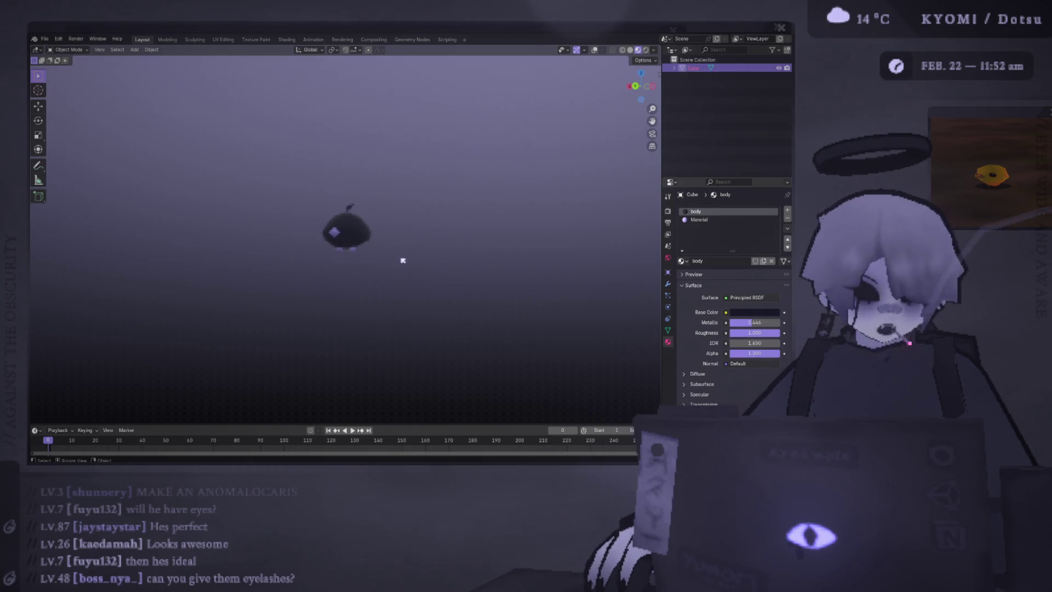
pyautogui.scroll(-3, 407, 277)
pyautogui.scroll(-3, 387, 292)
pyautogui.scroll(2, 360, 266)
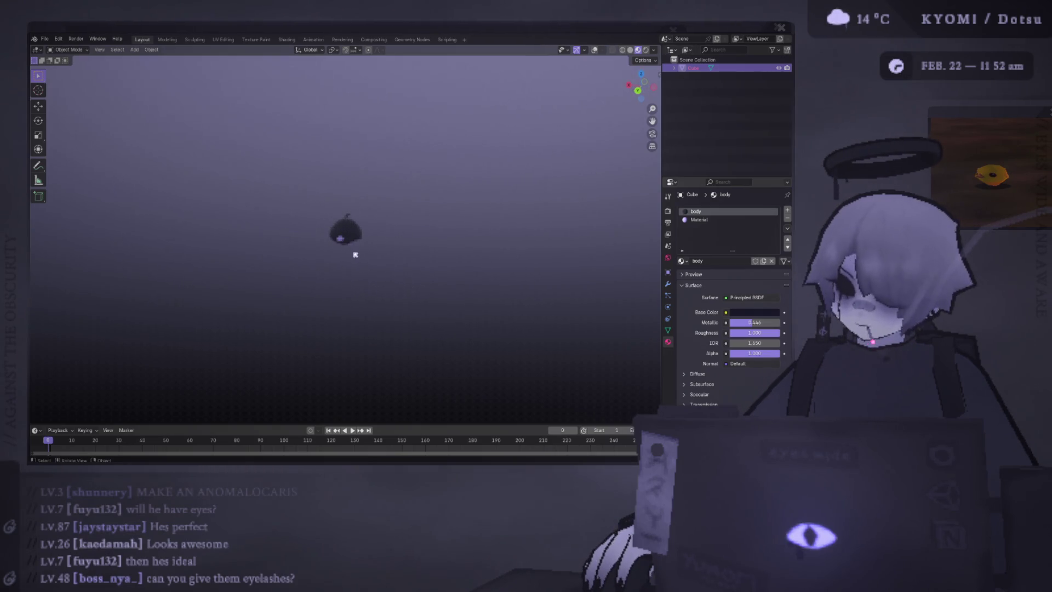
pyautogui.moveTo(362, 258)
pyautogui.mouseDown(button='middle')
pyautogui.moveTo(375, 242)
pyautogui.moveTo(357, 203)
pyautogui.mouseUp(button='middle')
pyautogui.scroll(2, 357, 203)
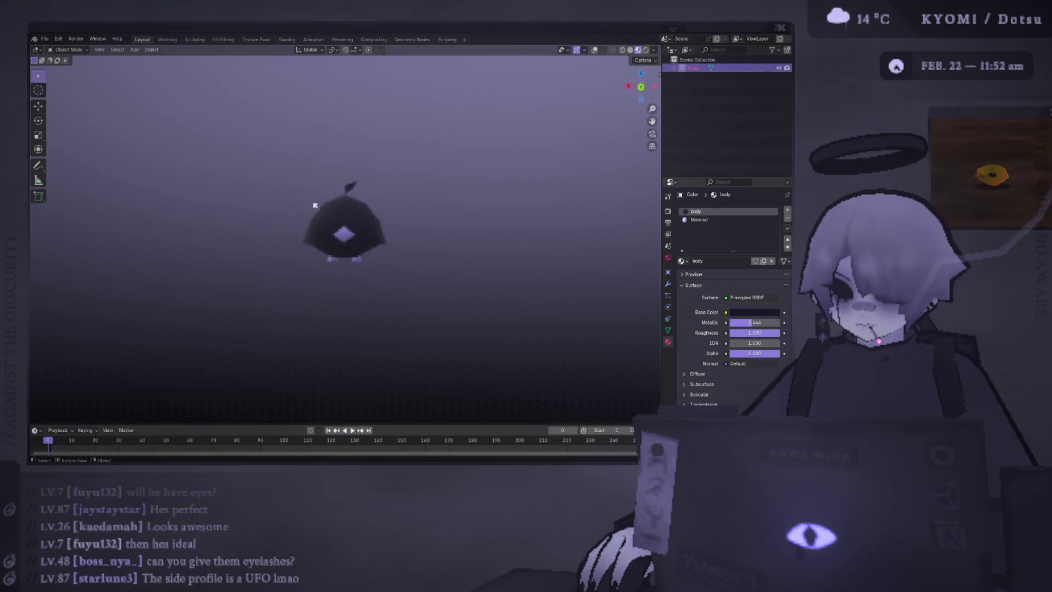
pyautogui.scroll(3, 312, 202)
pyautogui.moveTo(282, 200)
pyautogui.mouseDown(button='middle')
pyautogui.moveTo(189, 226)
pyautogui.moveTo(225, 199)
pyautogui.moveTo(241, 207)
pyautogui.moveTo(285, 183)
pyautogui.moveTo(219, 179)
pyautogui.moveTo(228, 164)
pyautogui.moveTo(218, 178)
pyautogui.moveTo(109, 177)
pyautogui.moveTo(138, 183)
pyautogui.moveTo(184, 155)
pyautogui.moveTo(315, 131)
pyautogui.moveTo(299, 157)
pyautogui.moveTo(439, 173)
pyautogui.moveTo(269, 190)
pyautogui.mouseUp(button='middle')
pyautogui.scroll(-5, 242, 206)
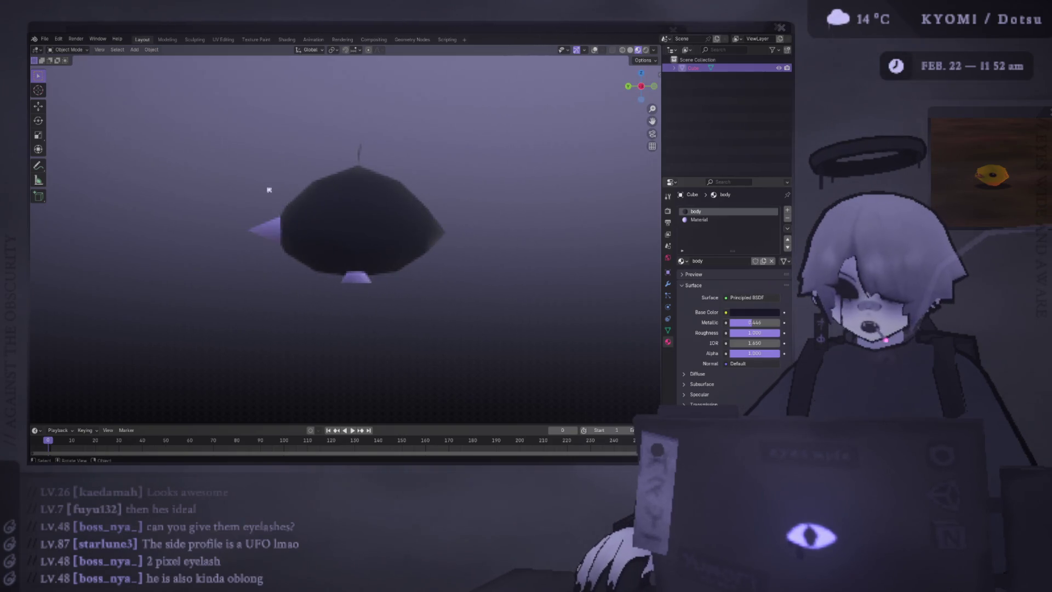
pyautogui.scroll(-4, 269, 190)
pyautogui.moveTo(305, 225)
pyautogui.mouseDown(button='middle')
pyautogui.moveTo(305, 320)
pyautogui.moveTo(301, 211)
pyautogui.moveTo(232, 218)
pyautogui.moveTo(300, 187)
pyautogui.mouseUp(button='middle')
pyautogui.scroll(2, 310, 209)
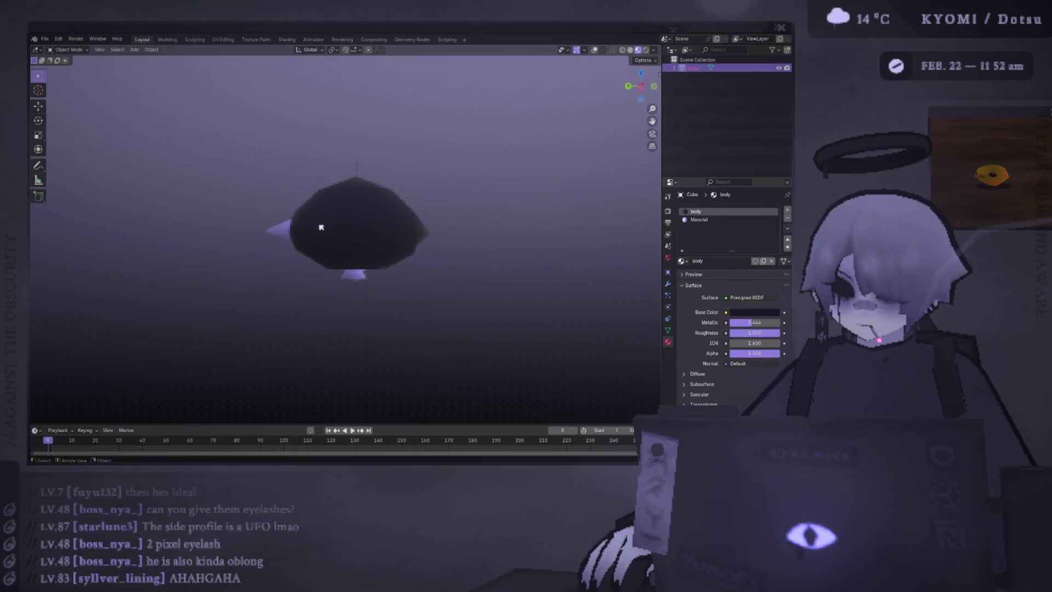
# - In side view with X-ray on, rescale the mesh along X and then along Y
pyautogui.press('ctrl+KP_3')
pyautogui.press('Tab')
pyautogui.hotkey('alt', 'z')
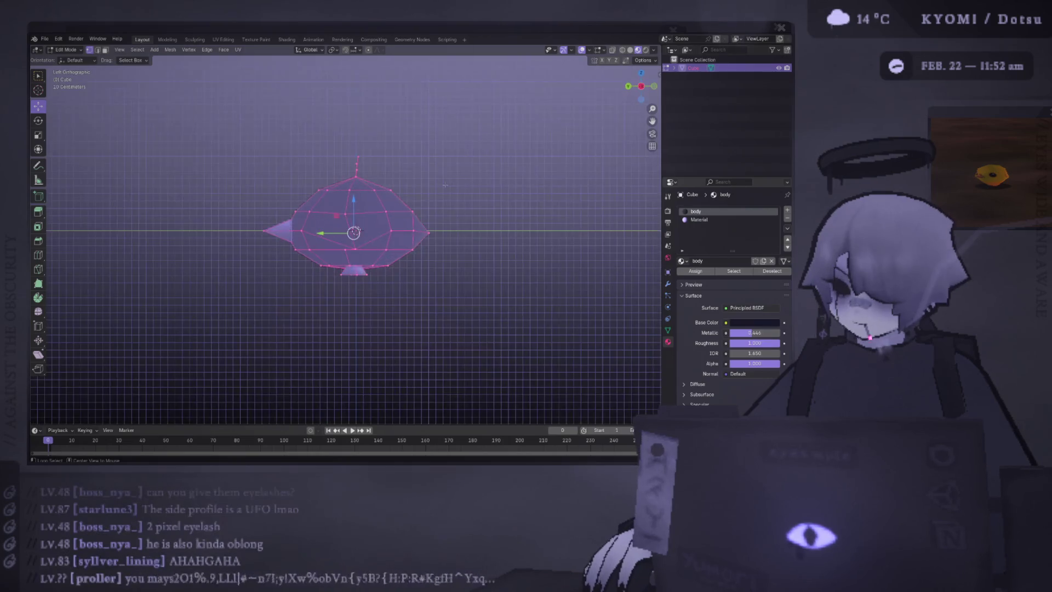
pyautogui.press('s')
pyautogui.press('x')
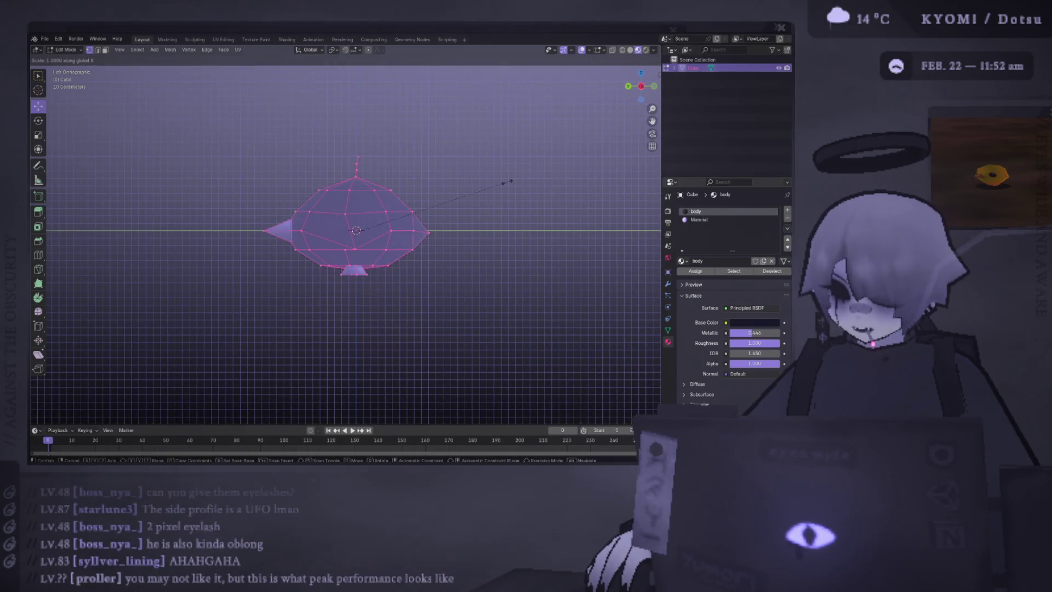
pyautogui.press('Return')
pyautogui.press('s')
pyautogui.press('y')
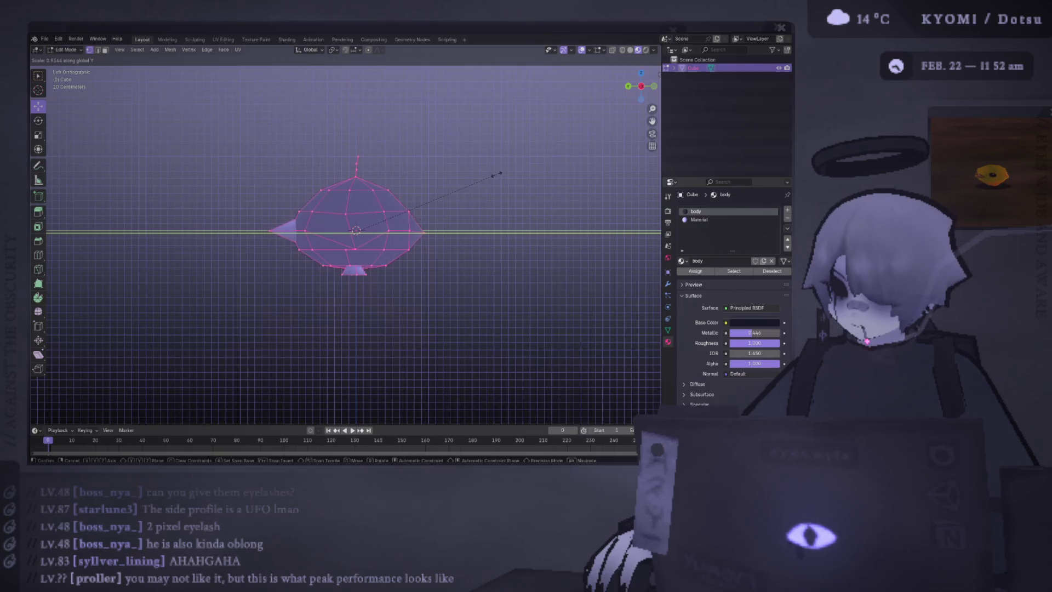
pyautogui.press('Return')
pyautogui.press('Tab')
pyautogui.hotkey('alt', 'z')
pyautogui.moveTo(493, 177)
pyautogui.mouseDown(button='middle')
pyautogui.moveTo(474, 179)
pyautogui.moveTo(449, 245)
pyautogui.moveTo(483, 188)
pyautogui.moveTo(444, 217)
pyautogui.mouseUp(button='middle')
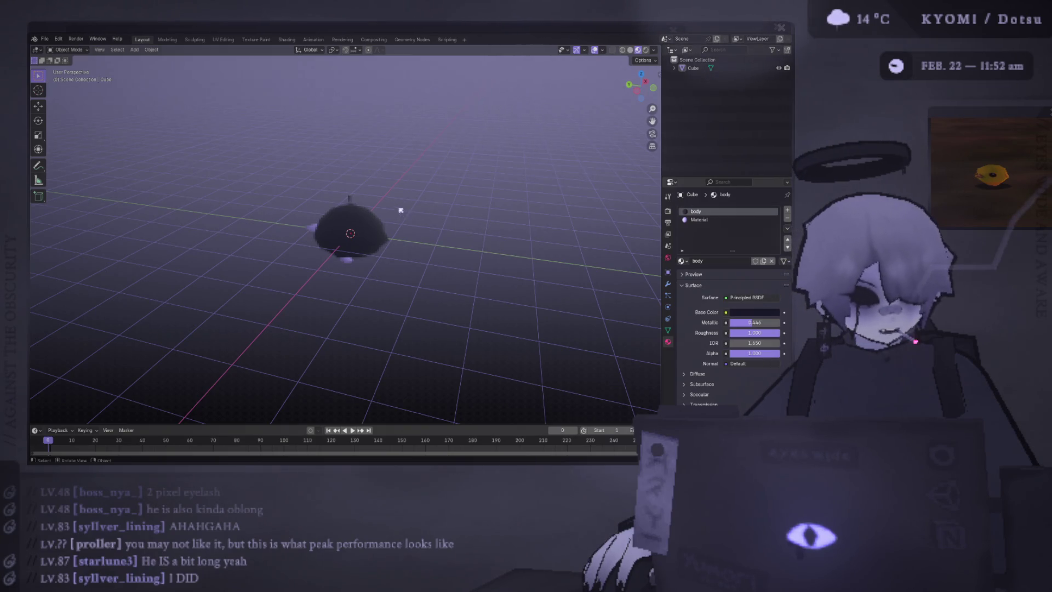
pyautogui.scroll(5, 383, 216)
# - Raise a single body vertex upward from the side view
pyautogui.moveTo(382, 217)
pyautogui.mouseDown(button='middle')
pyautogui.moveTo(500, 211)
pyautogui.moveTo(504, 237)
pyautogui.mouseUp(button='middle')
pyautogui.press('Tab')
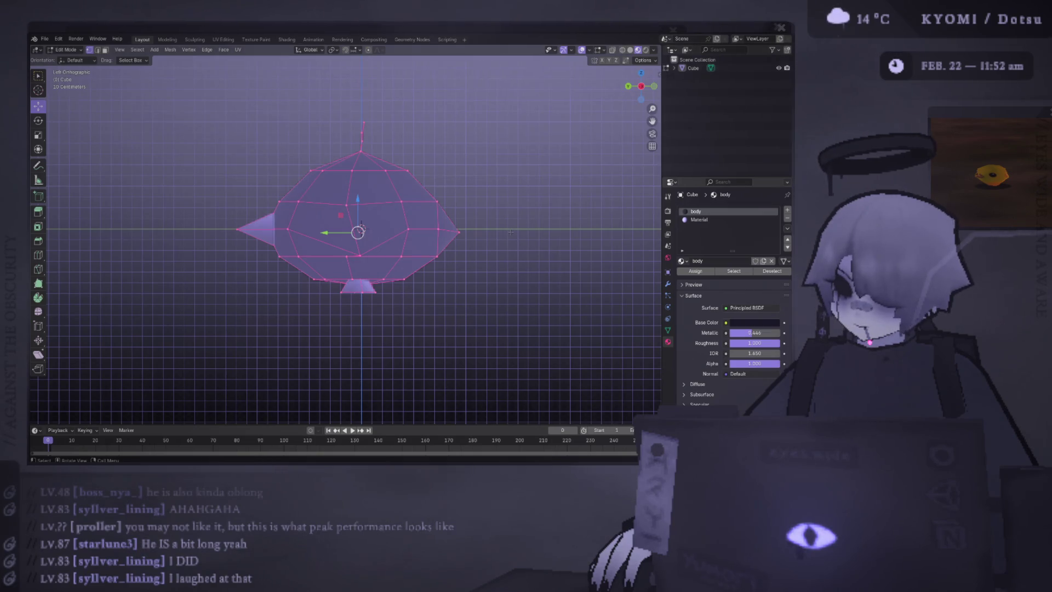
pyautogui.click(347, 256)
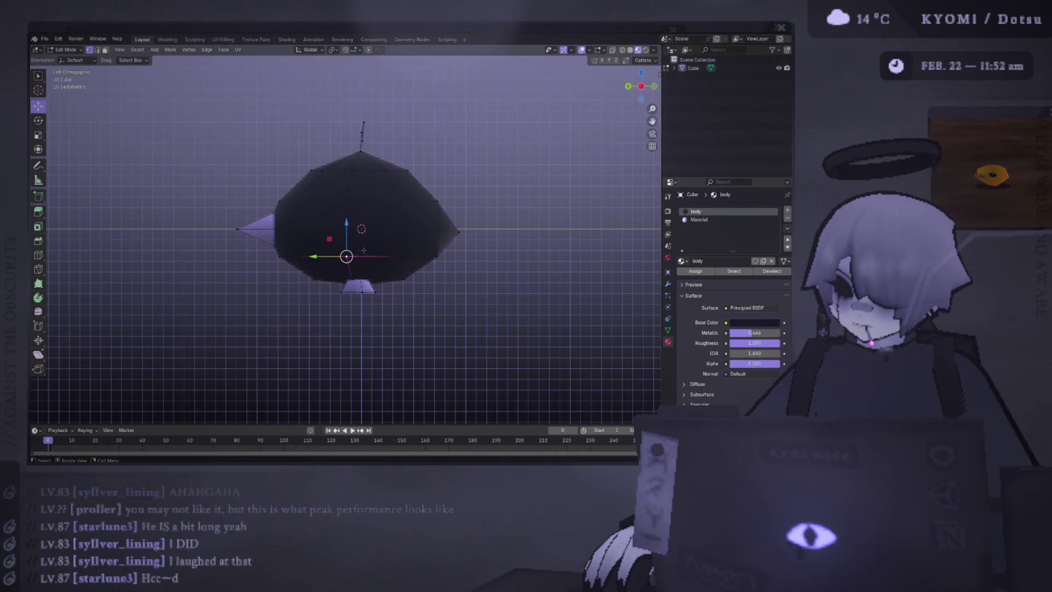
pyautogui.moveTo(346, 255); pyautogui.dragTo(331, 261, button='middle')
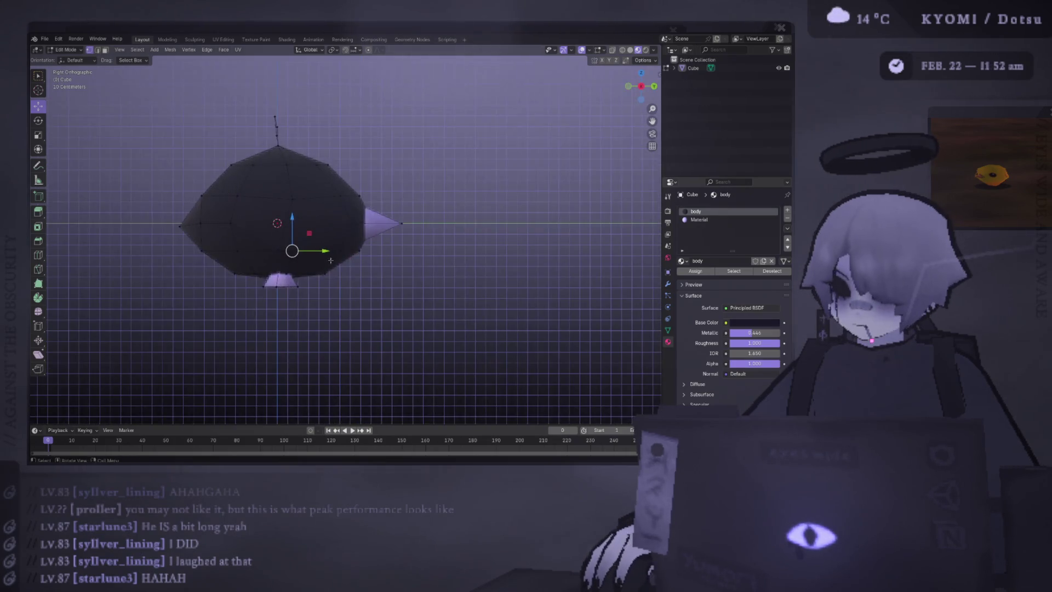
pyautogui.press('g')
pyautogui.click(310, 197)
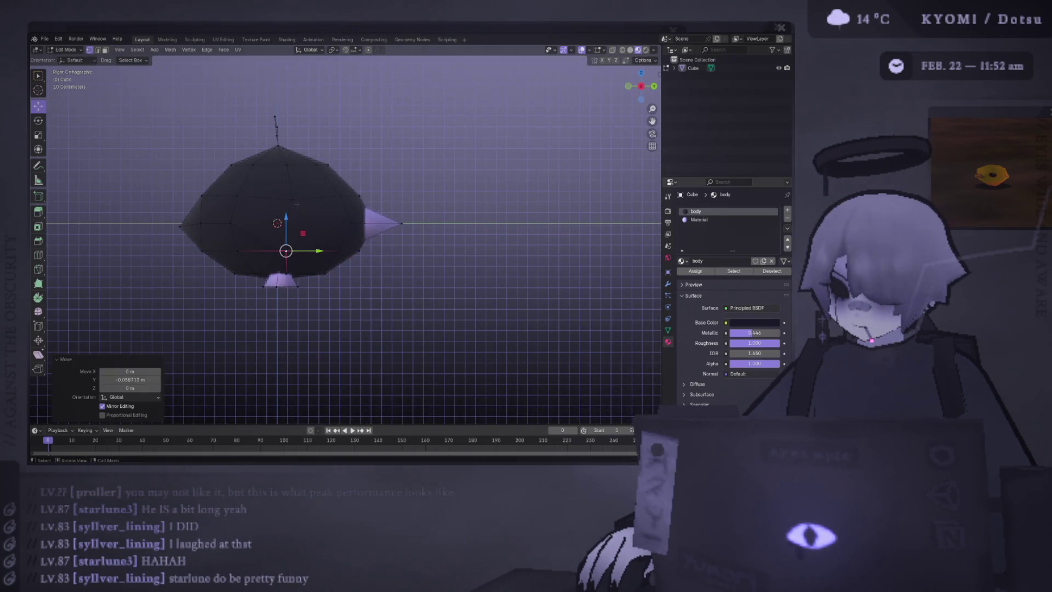
pyautogui.press('Tab')
pyautogui.scroll(-2, 310, 197)
pyautogui.moveTo(309, 198)
pyautogui.mouseDown(button='middle')
pyautogui.moveTo(320, 187)
pyautogui.moveTo(162, 198)
pyautogui.mouseUp(button='middle')
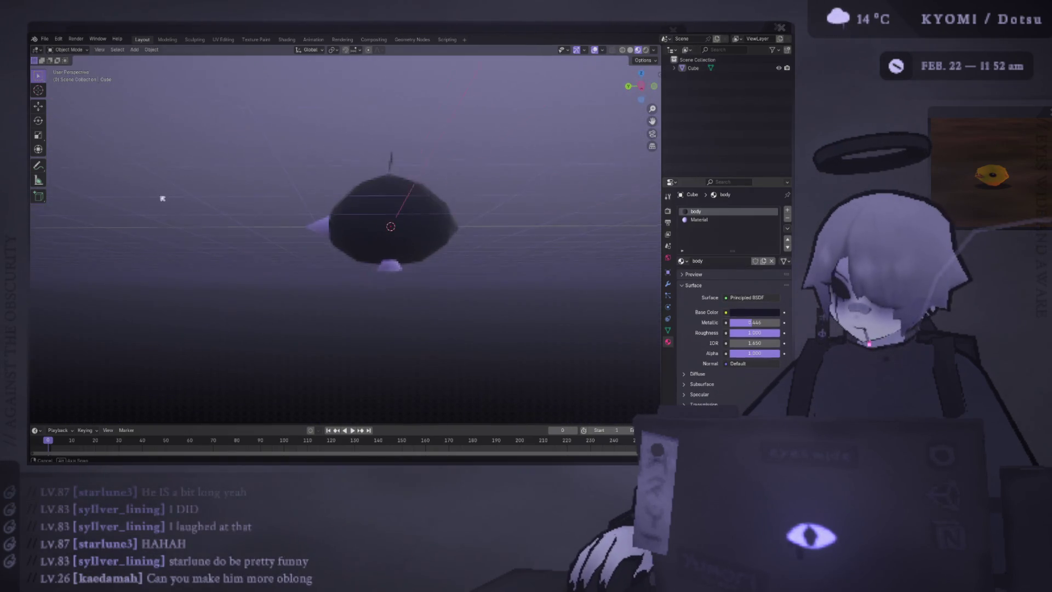
pyautogui.scroll(-1, 237, 205)
# - Stretch the body along Y four times in side view until it is much longer and oblong
pyautogui.press('Tab')
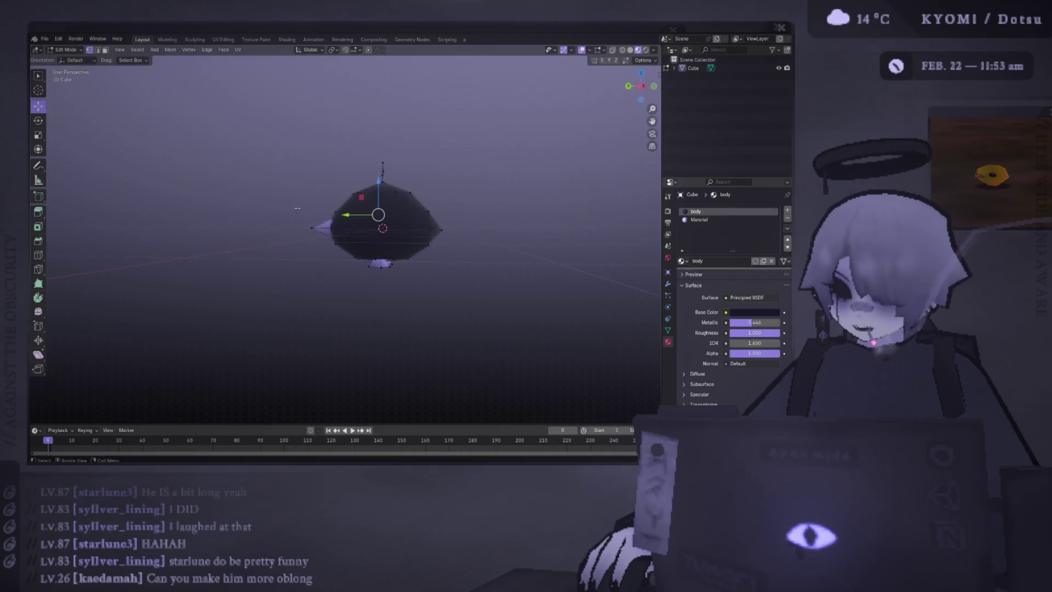
pyautogui.press('ctrl+KP_3')
pyautogui.press('s')
pyautogui.press('y')
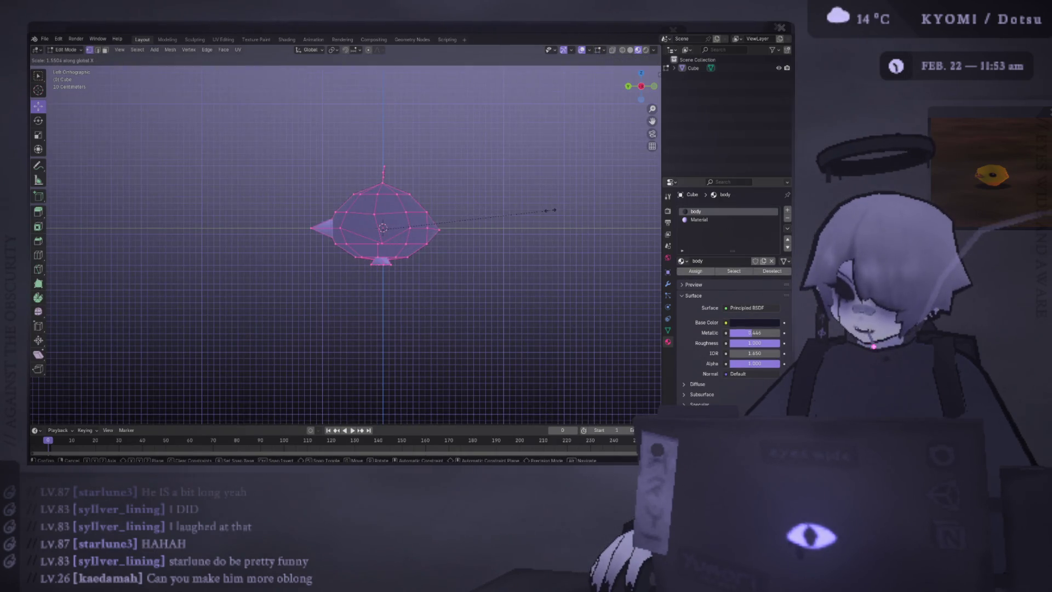
pyautogui.click(553, 211)
pyautogui.press('s')
pyautogui.press('y')
pyautogui.click(527, 211)
pyautogui.press('s')
pyautogui.press('y')
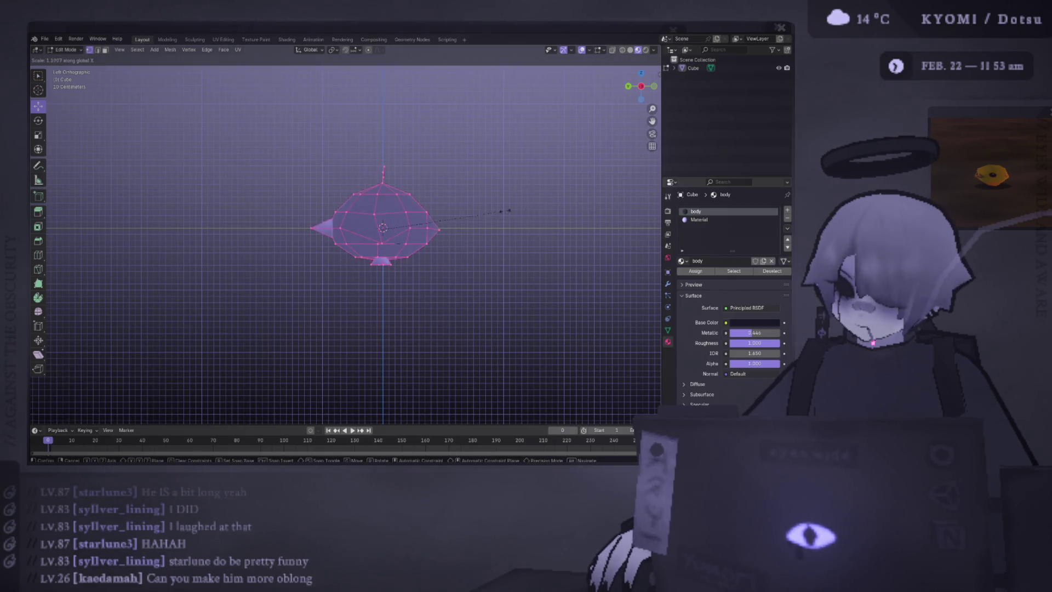
pyautogui.click(508, 210)
pyautogui.press('s')
pyautogui.press('y')
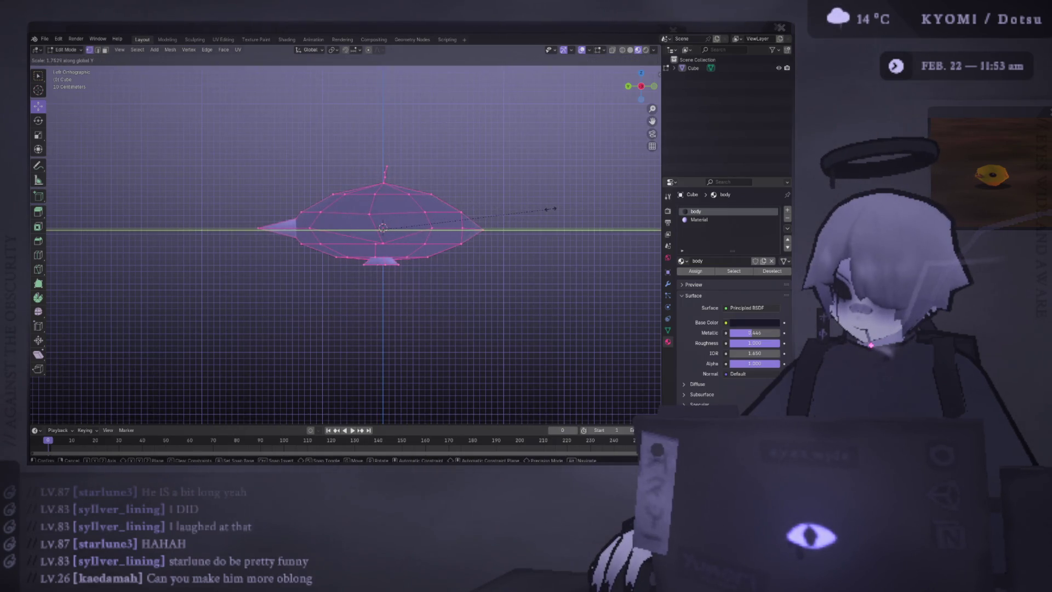
pyautogui.click(552, 209)
pyautogui.press('Tab')
pyautogui.scroll(-5, 548, 211)
pyautogui.moveTo(548, 212)
pyautogui.mouseDown(button='middle')
pyautogui.moveTo(430, 249)
pyautogui.moveTo(554, 268)
pyautogui.mouseUp(button='middle')
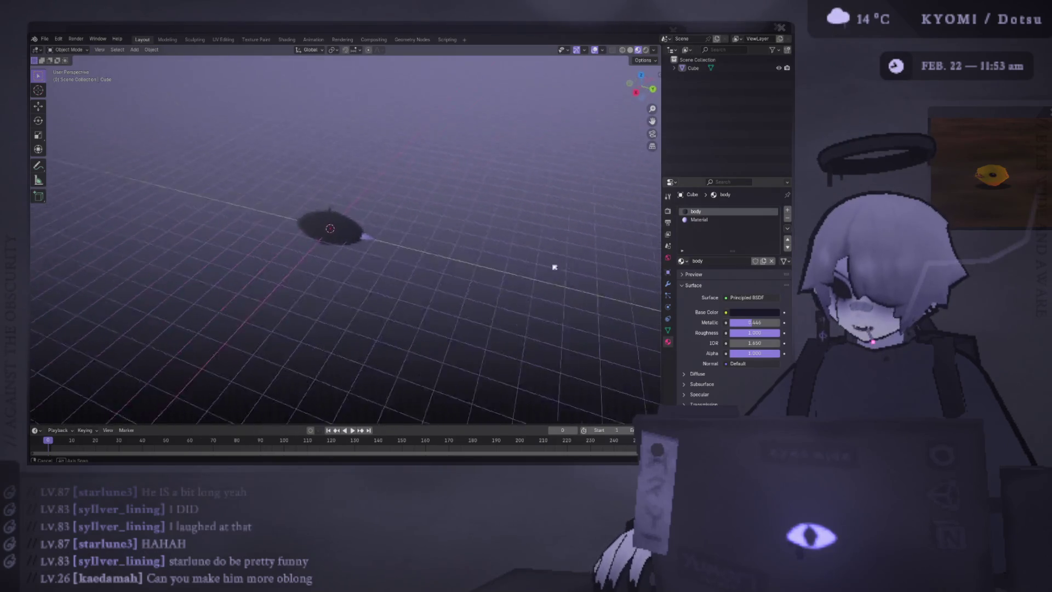
pyautogui.scroll(3, 554, 268)
pyautogui.scroll(2, 496, 219)
# - Orbit around the stretched body, briefly checking its mesh in Edit Mode
pyautogui.moveTo(482, 158)
pyautogui.mouseDown(button='middle')
pyautogui.moveTo(357, 170)
pyautogui.moveTo(323, 121)
pyautogui.moveTo(394, 165)
pyautogui.moveTo(458, 173)
pyautogui.moveTo(448, 154)
pyautogui.moveTo(386, 168)
pyautogui.moveTo(283, 160)
pyautogui.moveTo(296, 159)
pyautogui.mouseUp(button='middle')
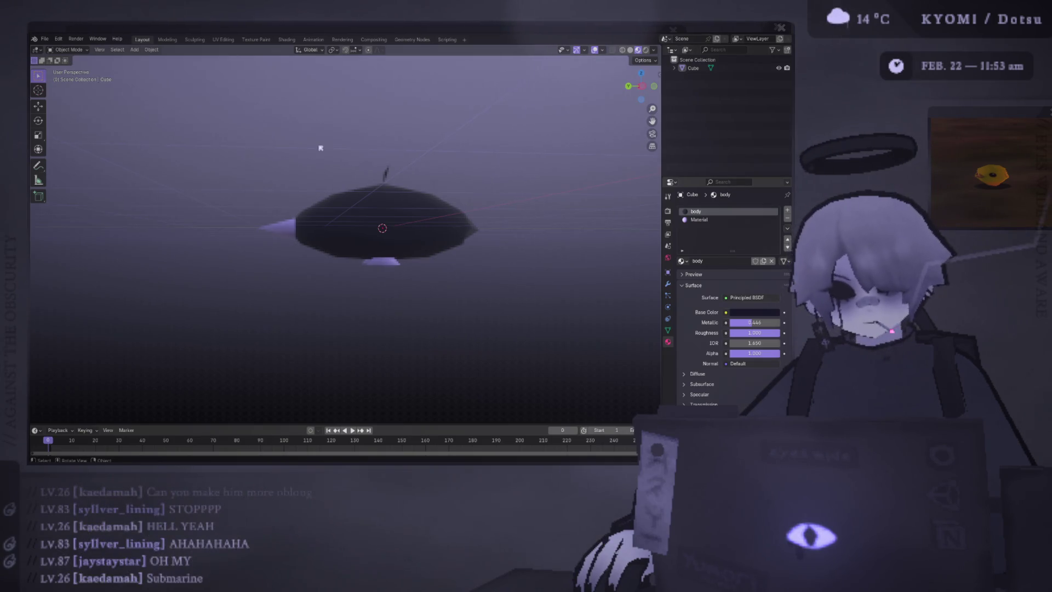
pyautogui.moveTo(308, 195)
pyautogui.mouseDown(button='middle')
pyautogui.moveTo(364, 223)
pyautogui.moveTo(404, 270)
pyautogui.moveTo(490, 239)
pyautogui.moveTo(528, 195)
pyautogui.moveTo(475, 179)
pyautogui.moveTo(456, 192)
pyautogui.moveTo(335, 146)
pyautogui.moveTo(293, 206)
pyautogui.mouseUp(button='middle')
pyautogui.scroll(3, 277, 223)
pyautogui.scroll(1, 237, 247)
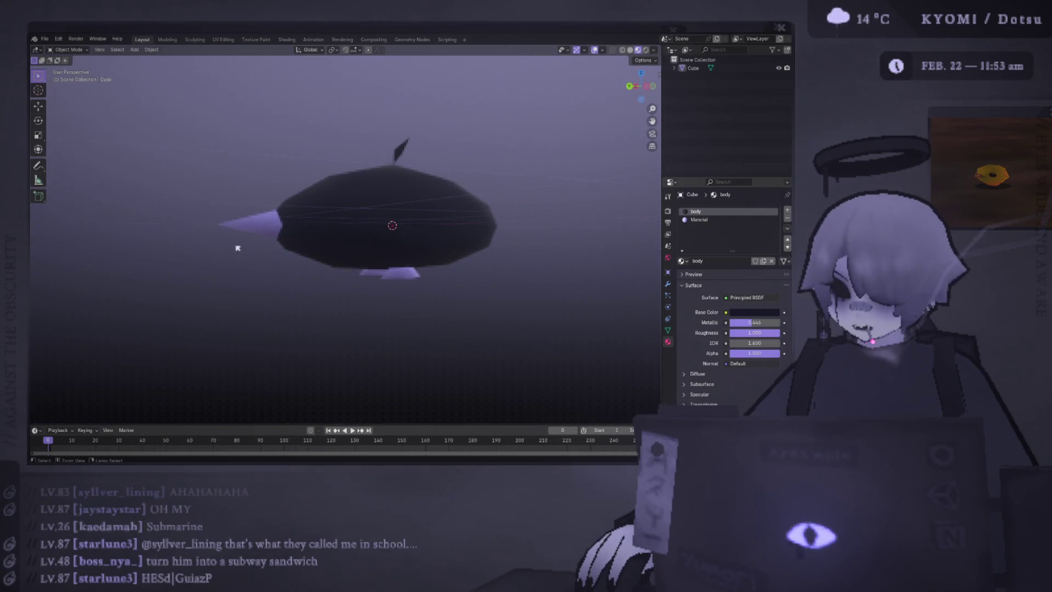
pyautogui.press('Tab')
pyautogui.moveTo(238, 247)
pyautogui.mouseDown(button='middle')
pyautogui.moveTo(226, 242)
pyautogui.moveTo(531, 171)
pyautogui.moveTo(521, 192)
pyautogui.mouseUp(button='middle')
pyautogui.press('Tab')
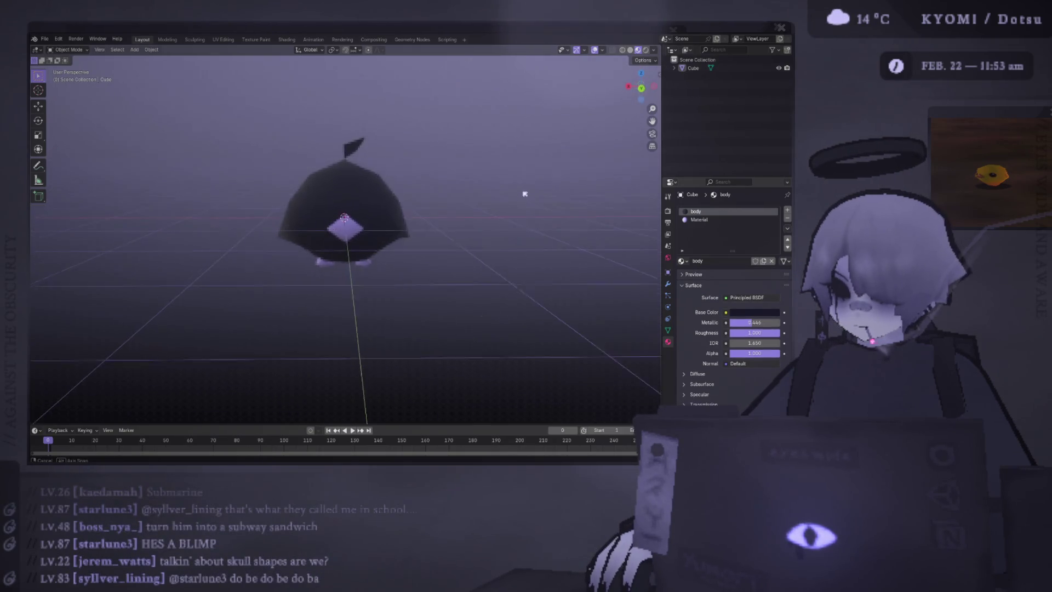
pyautogui.scroll(-2, 488, 173)
# - Widen the upper body by scaling its top vertices from the back orthographic view
pyautogui.press('Tab')
pyautogui.scroll(2, 386, 181)
pyautogui.scroll(2, 384, 181)
pyautogui.moveTo(383, 181); pyautogui.dragTo(378, 183, button='middle')
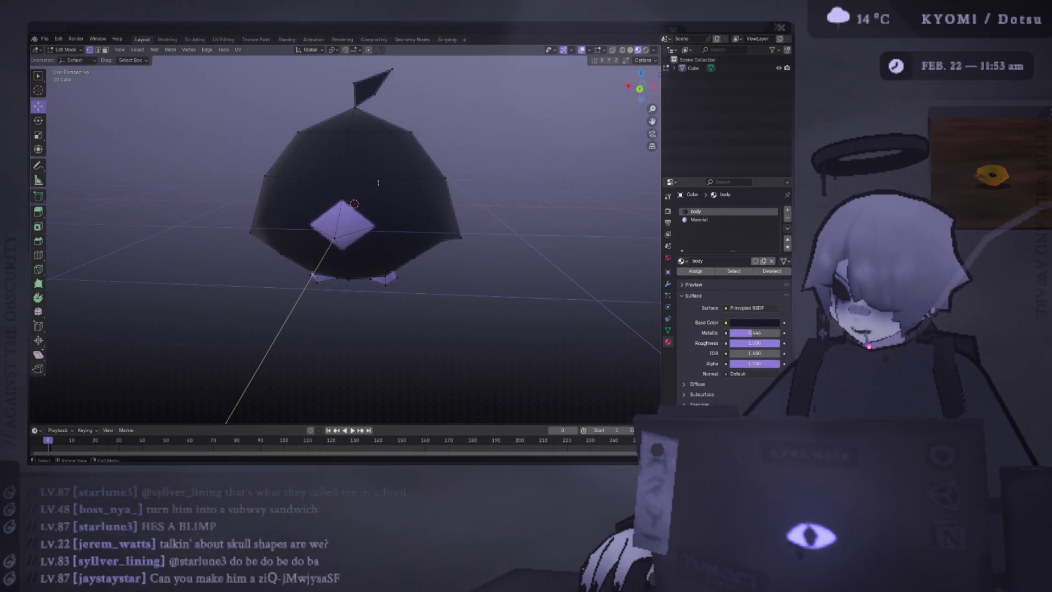
pyautogui.moveTo(325, 138); pyautogui.dragTo(342, 143, button='middle')
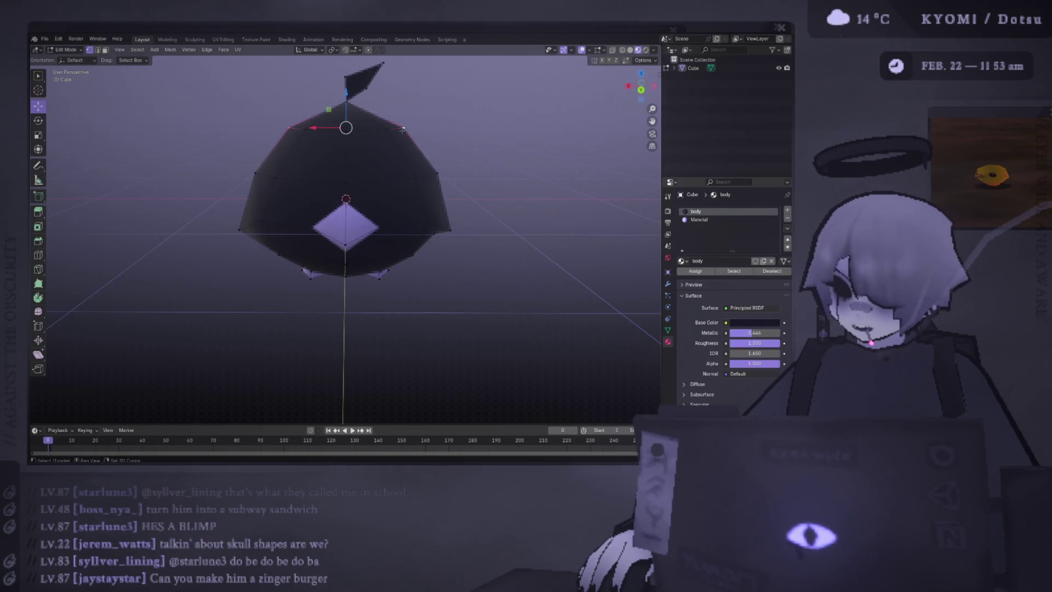
pyautogui.press('ctrl+KP_1')
pyautogui.press('s')
pyautogui.click(515, 139)
pyautogui.press('Tab')
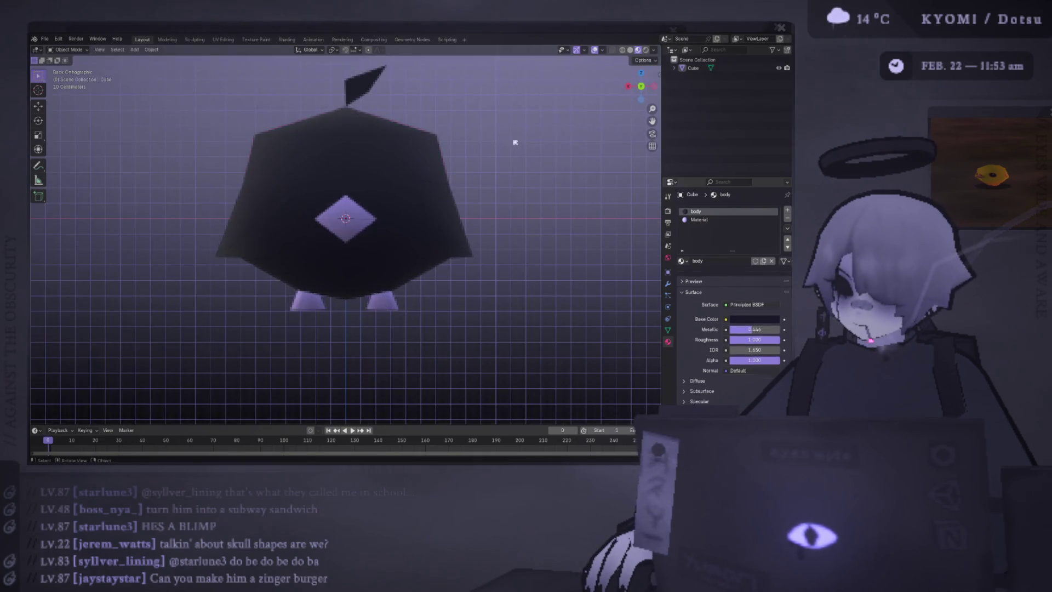
pyautogui.scroll(-4, 495, 170)
pyautogui.moveTo(496, 169)
pyautogui.mouseDown(button='middle')
pyautogui.moveTo(451, 173)
pyautogui.moveTo(499, 186)
pyautogui.moveTo(411, 205)
pyautogui.moveTo(395, 189)
pyautogui.mouseUp(button='middle')
# - Scale the top ring outward again and lower it along Z, then inspect from above
pyautogui.press('Tab')
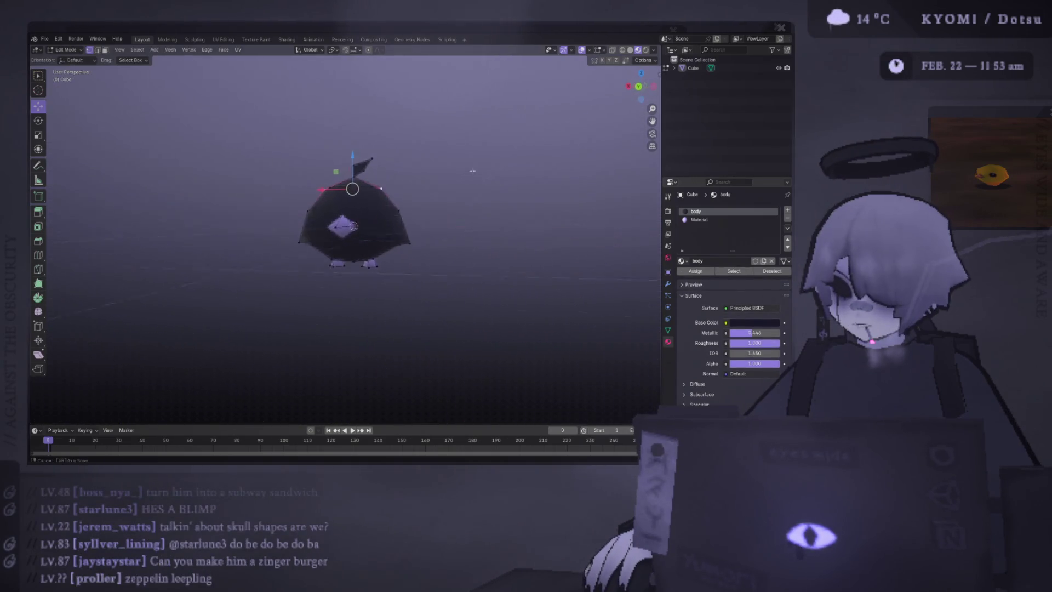
pyautogui.press('s')
pyautogui.click(410, 190)
pyautogui.press('g')
pyautogui.press('z')
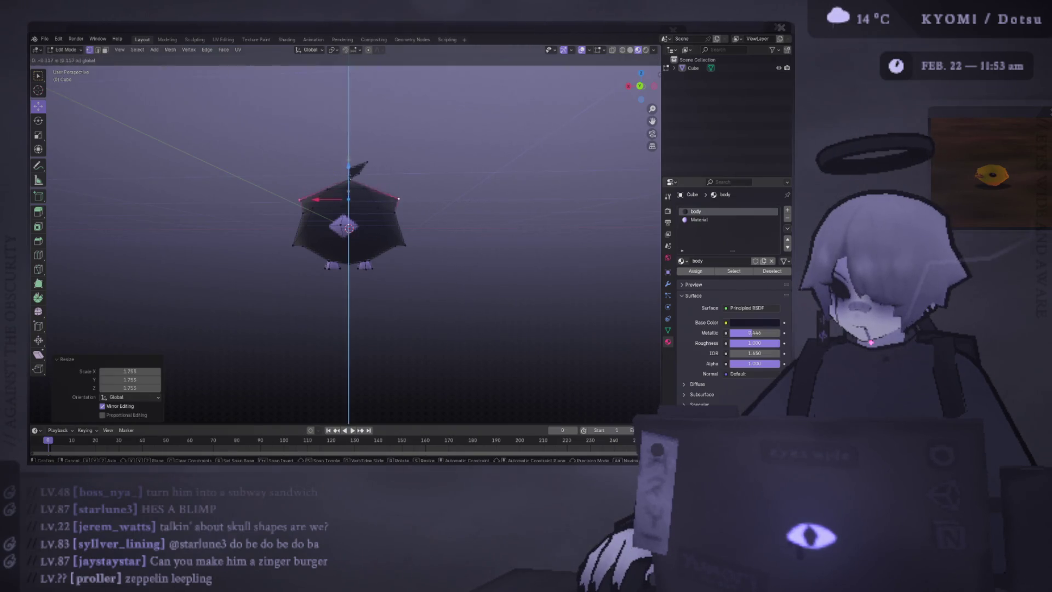
pyautogui.click(394, 205)
pyautogui.press('Tab')
pyautogui.moveTo(446, 211)
pyautogui.mouseDown(button='middle')
pyautogui.moveTo(455, 225)
pyautogui.moveTo(451, 214)
pyautogui.moveTo(463, 213)
pyautogui.mouseUp(button='middle')
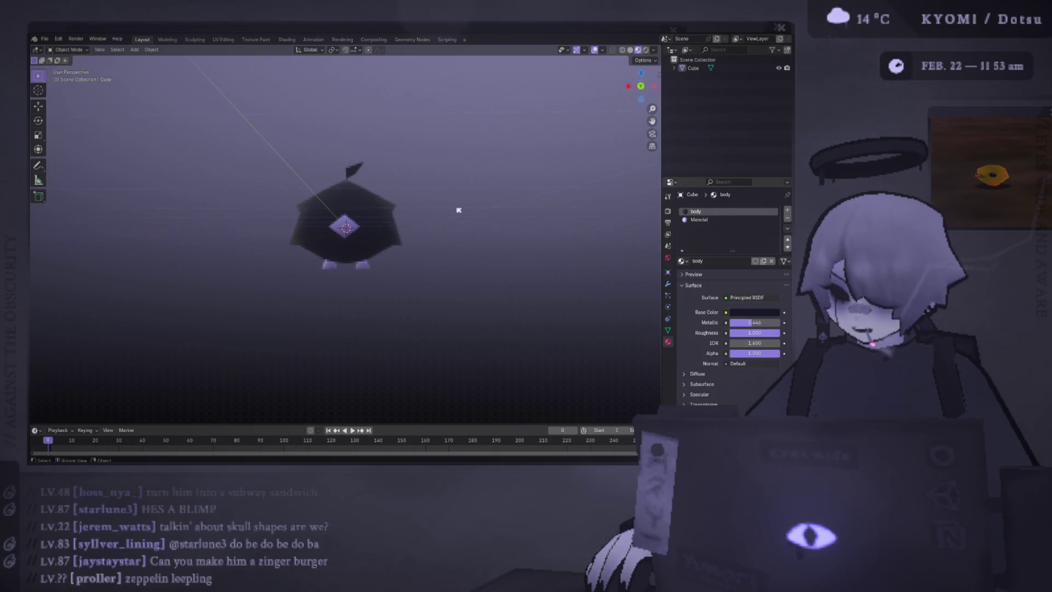
pyautogui.scroll(2, 275, 146)
pyautogui.scroll(1, 275, 146)
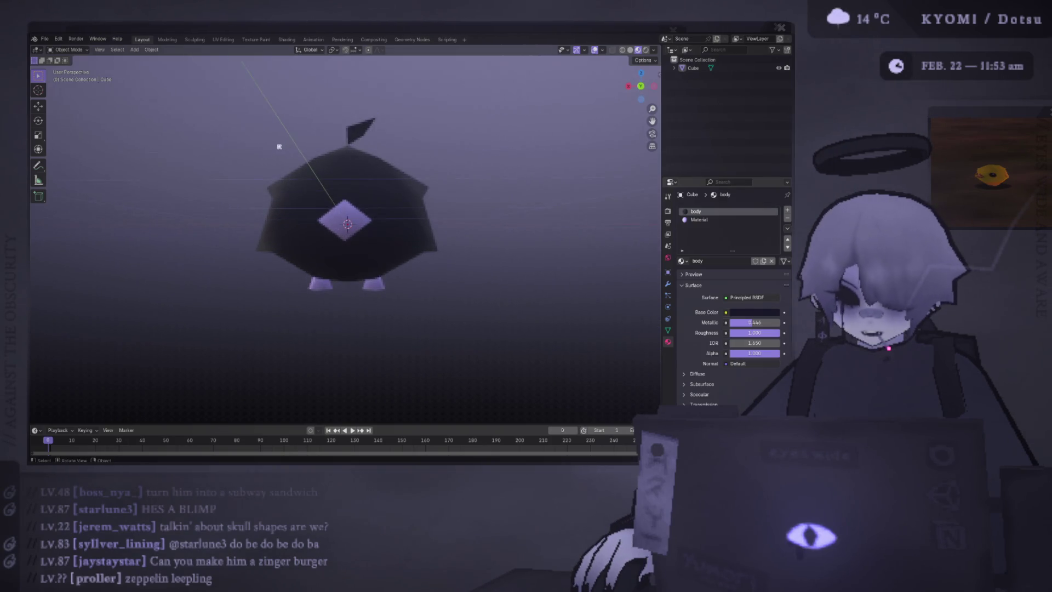
pyautogui.scroll(1, 271, 177)
pyautogui.moveTo(271, 201)
pyautogui.mouseDown(button='middle')
pyautogui.moveTo(265, 230)
pyautogui.moveTo(275, 213)
pyautogui.moveTo(235, 216)
pyautogui.moveTo(429, 350)
pyautogui.moveTo(394, 305)
pyautogui.moveTo(289, 334)
pyautogui.moveTo(230, 307)
pyautogui.moveTo(423, 326)
pyautogui.moveTo(405, 254)
pyautogui.mouseUp(button='middle')
pyautogui.scroll(-2, 223, 214)
pyautogui.scroll(-2, 266, 219)
pyautogui.scroll(4, 400, 261)
pyautogui.press('Tab')
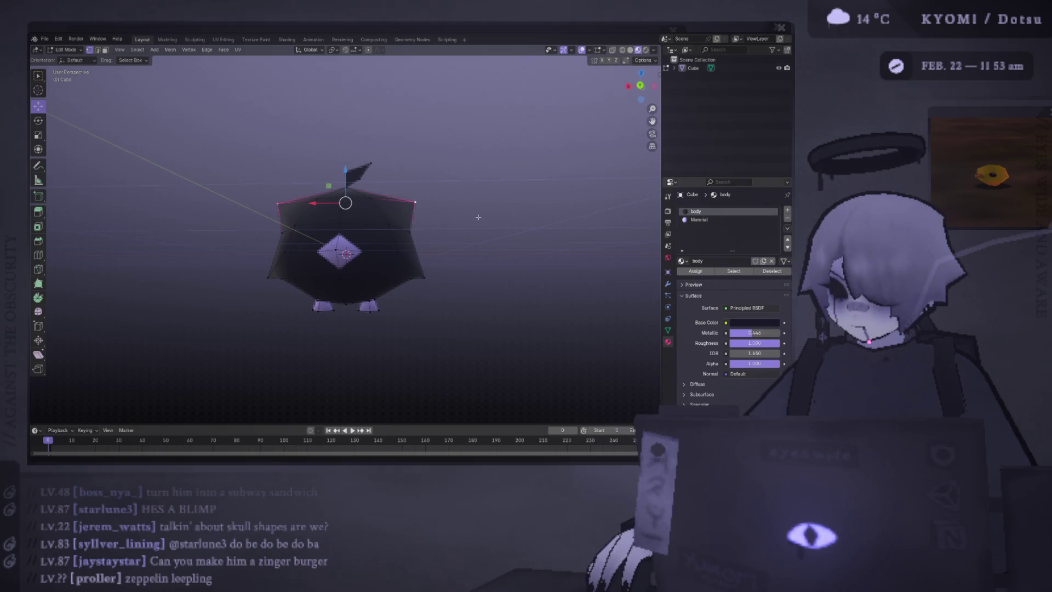
# - Move the two top vertices down along Z in back view, then orbit to check the flatter head
pyautogui.moveTo(372, 178)
pyautogui.mouseDown(button='middle')
pyautogui.moveTo(403, 170)
pyautogui.moveTo(289, 195)
pyautogui.mouseUp(button='middle')
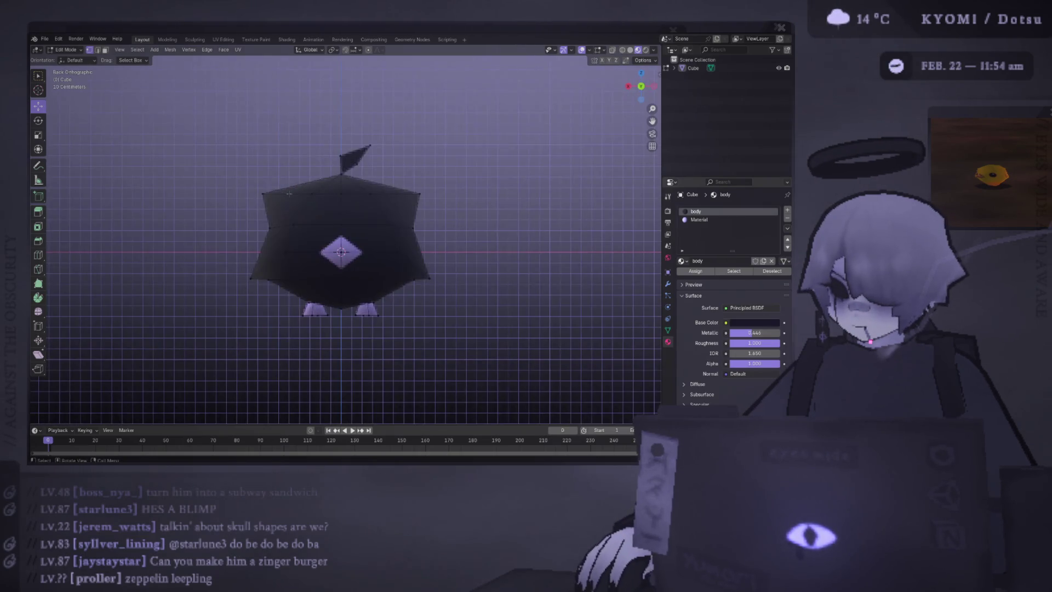
pyautogui.keyDown('shift'); pyautogui.click(425, 193); pyautogui.keyUp('shift')
pyautogui.press('g')
pyautogui.press('z')
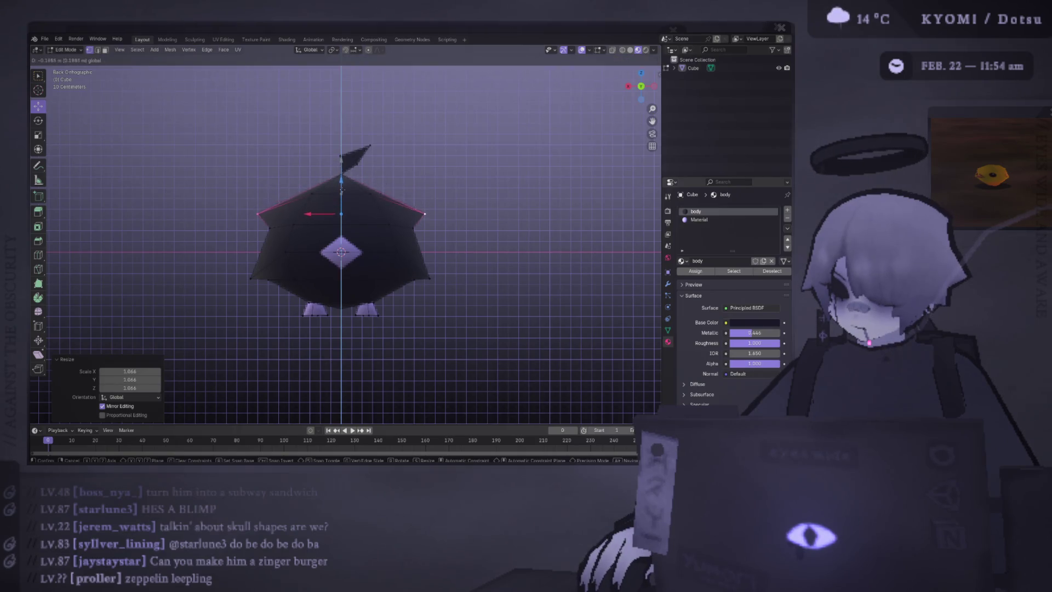
pyautogui.click(350, 191)
pyautogui.press('Tab')
pyautogui.scroll(-5, 463, 233)
pyautogui.moveTo(350, 191)
pyautogui.mouseDown(button='middle')
pyautogui.moveTo(462, 232)
pyautogui.moveTo(453, 255)
pyautogui.moveTo(256, 239)
pyautogui.moveTo(456, 285)
pyautogui.mouseUp(button='middle')
pyautogui.scroll(2, 465, 235)
pyautogui.scroll(2, 460, 219)
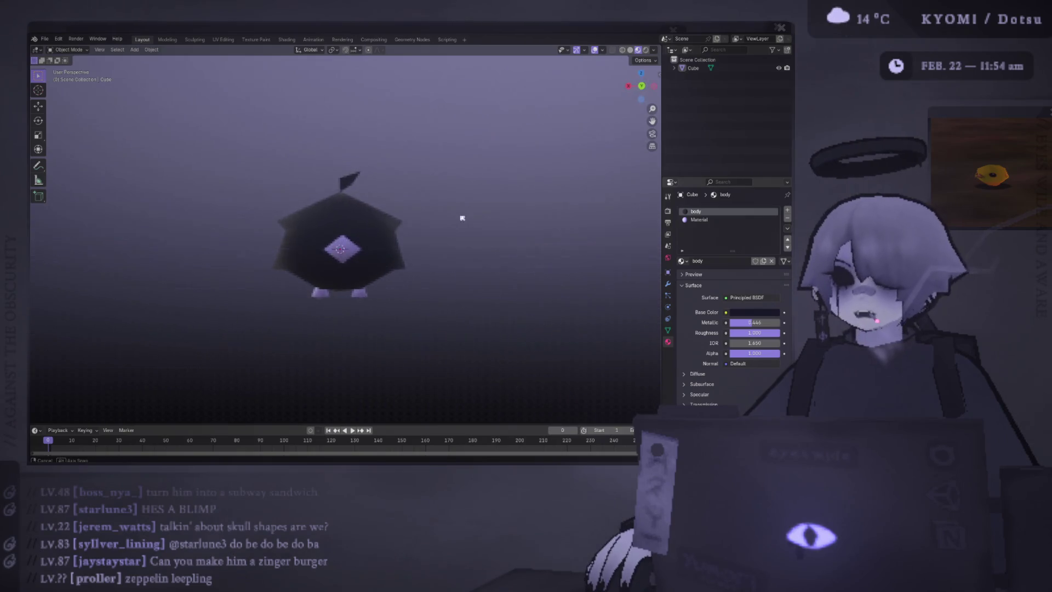
pyautogui.scroll(-2, 456, 224)
pyautogui.moveTo(449, 232); pyautogui.dragTo(427, 247, button='middle')
pyautogui.scroll(2, 427, 246)
pyautogui.scroll(2, 254, 233)
pyautogui.moveTo(254, 233)
pyautogui.mouseDown(button='middle')
pyautogui.moveTo(200, 233)
pyautogui.moveTo(256, 234)
pyautogui.moveTo(255, 259)
pyautogui.mouseUp(button='middle')
pyautogui.scroll(-2, 247, 239)
pyautogui.scroll(-2, 239, 242)
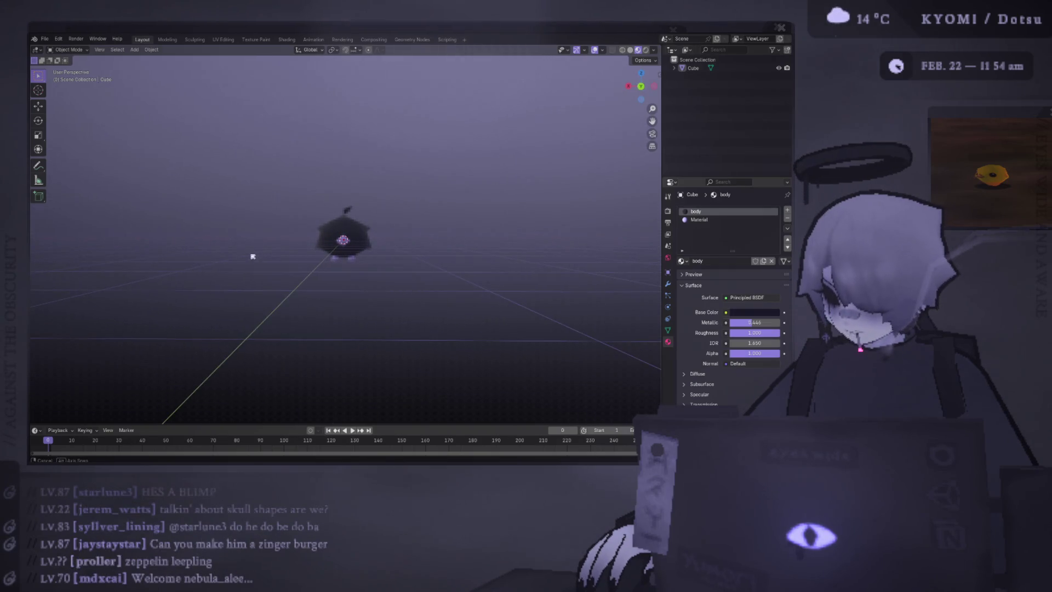
pyautogui.scroll(3, 346, 235)
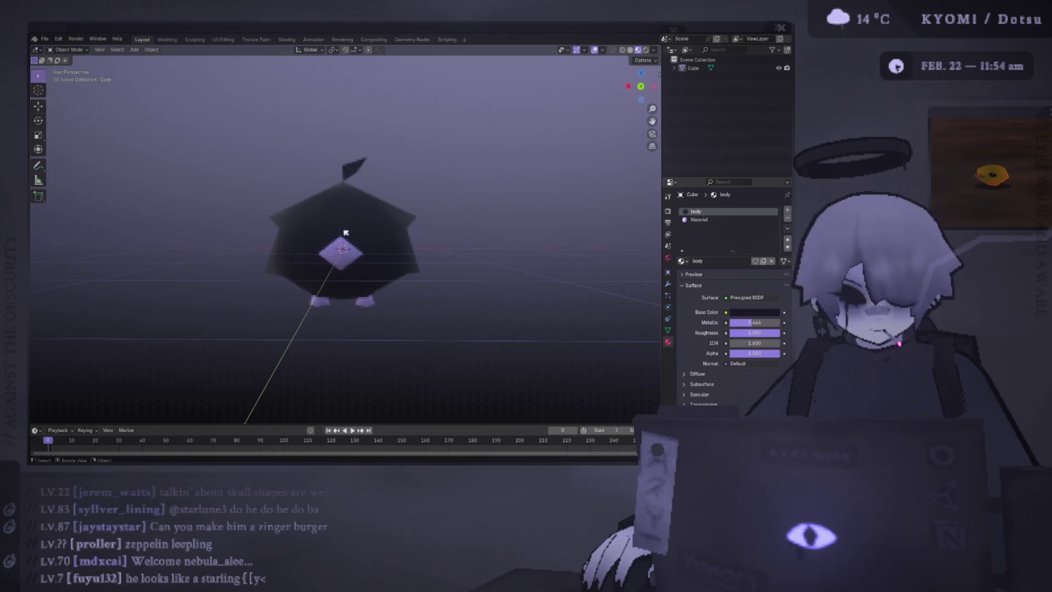
pyautogui.scroll(2, 345, 235)
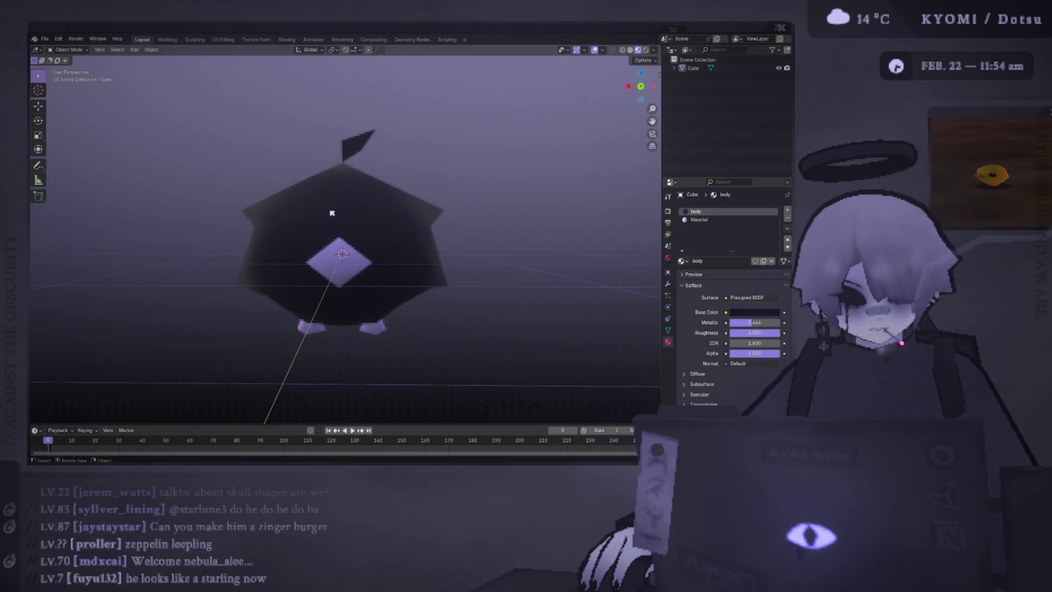
pyautogui.press('Tab')
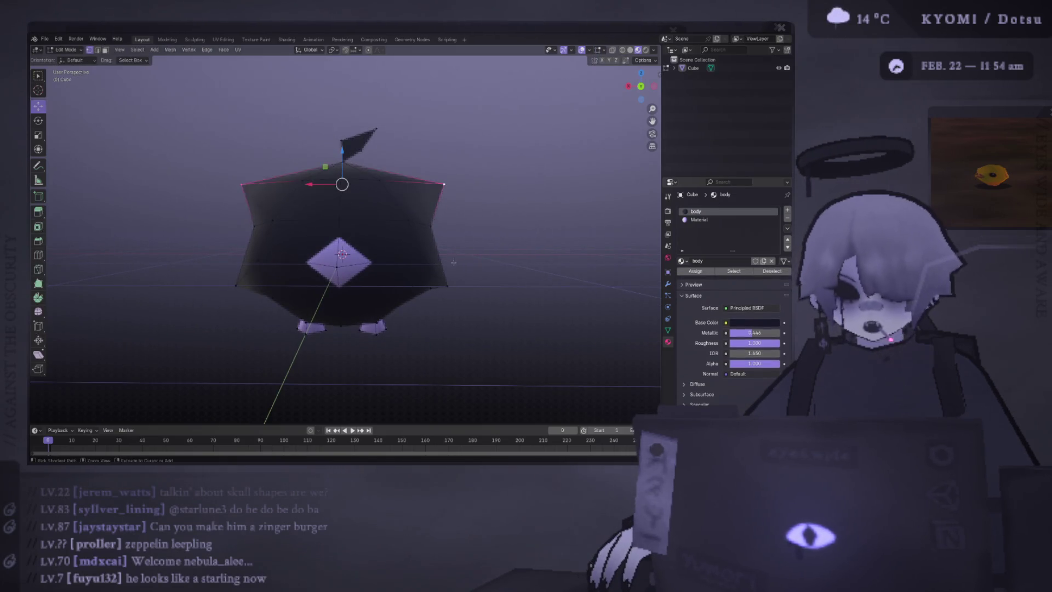
pyautogui.scroll(-1, 443, 270)
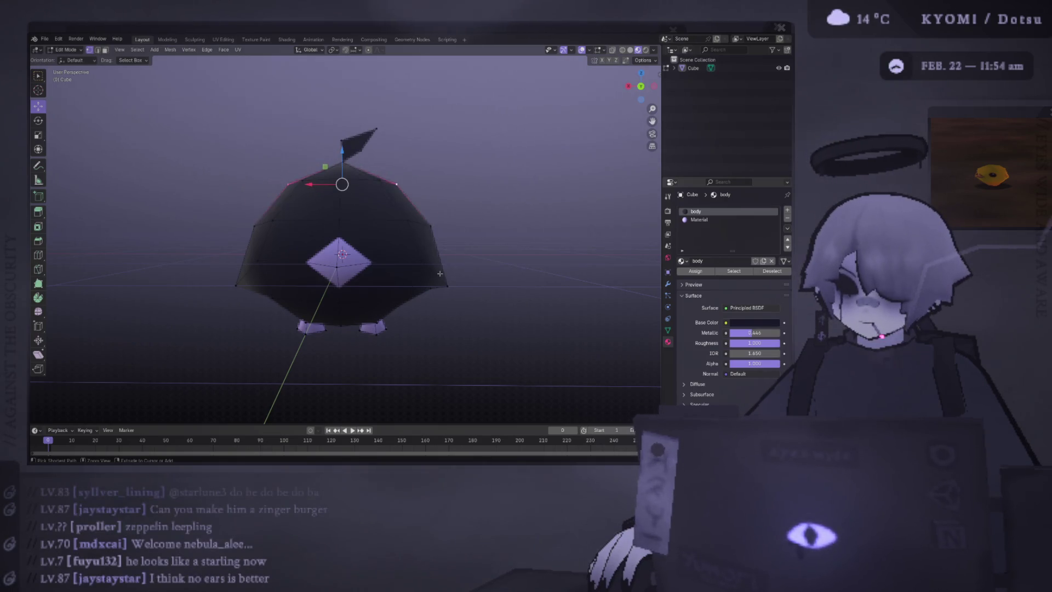
pyautogui.scroll(-1, 444, 271)
# - Check the top vertices by toggling Edit Mode, then save the project with Ctrl+S
pyautogui.press('Tab')
pyautogui.scroll(-2, 452, 264)
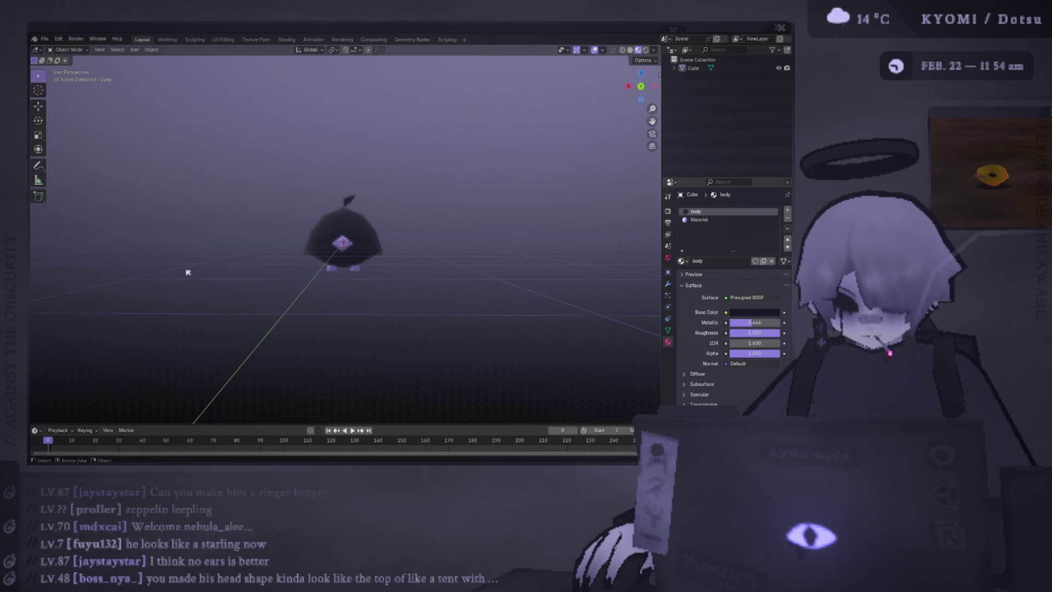
pyautogui.moveTo(236, 253)
pyautogui.mouseDown(button='middle')
pyautogui.moveTo(187, 209)
pyautogui.moveTo(246, 230)
pyautogui.mouseUp(button='middle')
pyautogui.press('Tab')
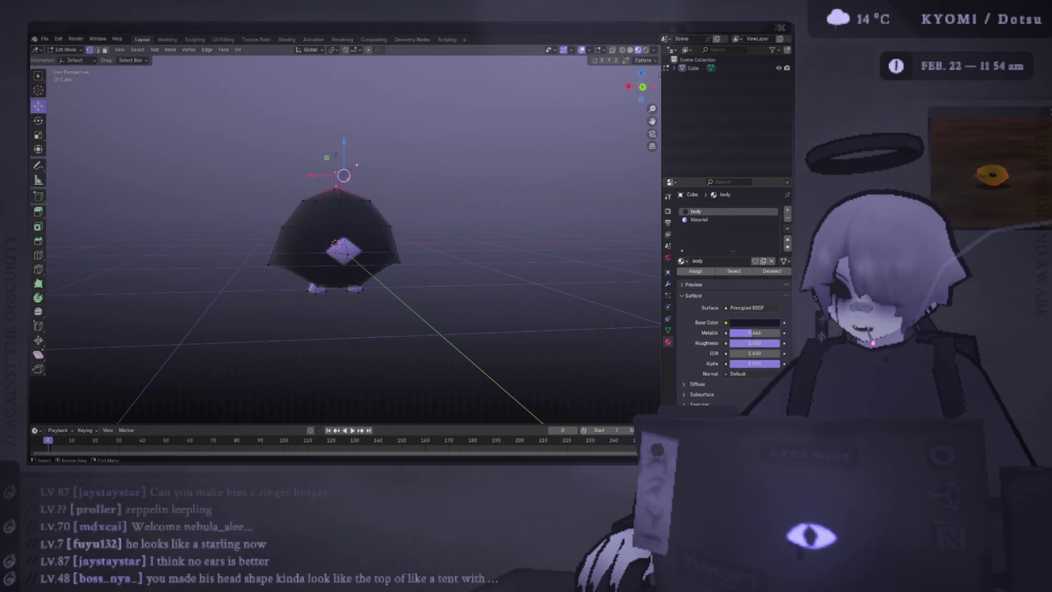
pyautogui.moveTo(356, 164)
pyautogui.mouseDown(button='middle')
pyautogui.moveTo(348, 181)
pyautogui.moveTo(390, 176)
pyautogui.moveTo(361, 187)
pyautogui.moveTo(642, 186)
pyautogui.moveTo(492, 186)
pyautogui.moveTo(472, 206)
pyautogui.mouseUp(button='middle')
pyautogui.press('Tab')
pyautogui.scroll(-3, 383, 181)
pyautogui.scroll(3, 383, 181)
pyautogui.hotkey('ctrl', 's')
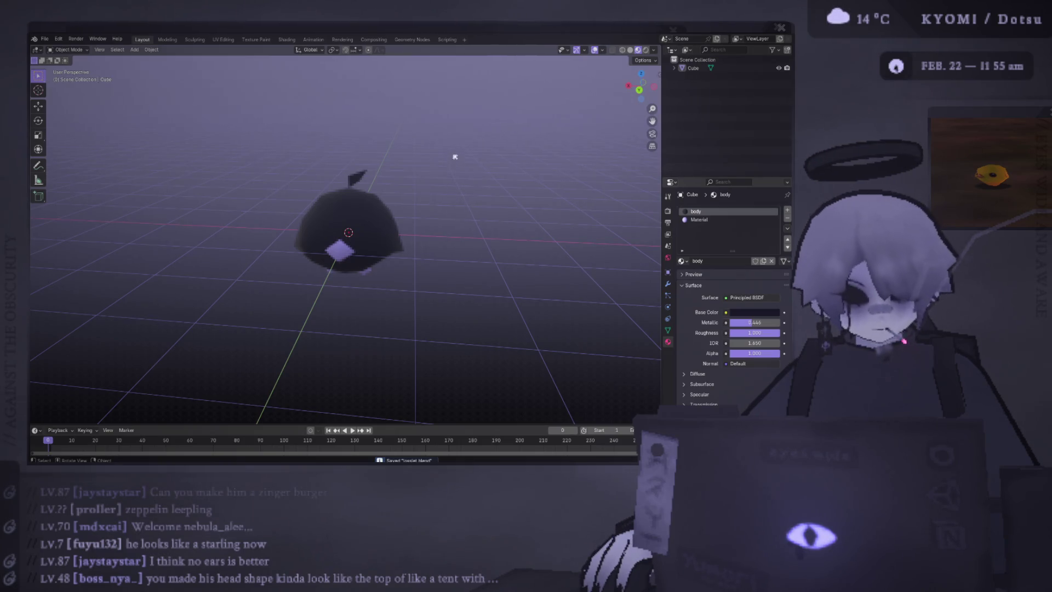
# - Switch to the UV Editing workspace and select the whole connected foot mesh in front orthographic view
pyautogui.moveTo(374, 238); pyautogui.dragTo(319, 124, button='middle')
pyautogui.press('a')
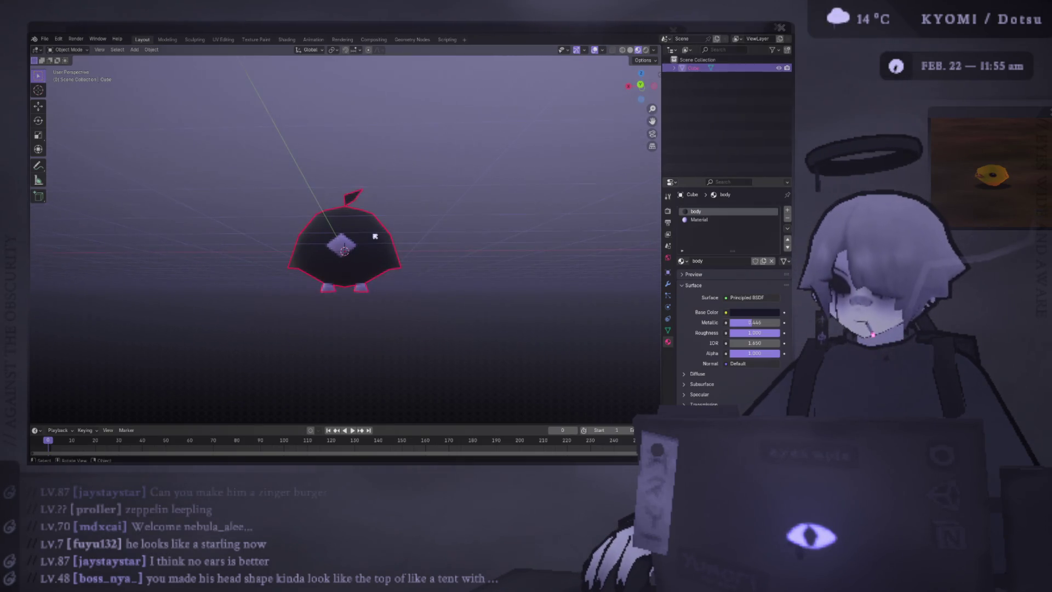
pyautogui.press('Tab')
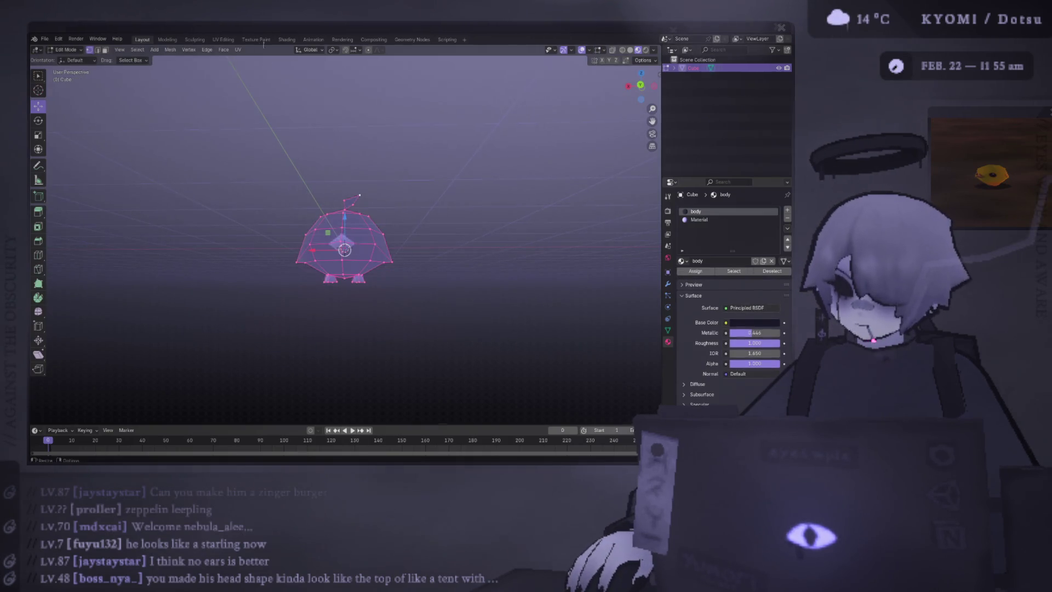
pyautogui.click(228, 41)
pyautogui.scroll(3, 473, 203)
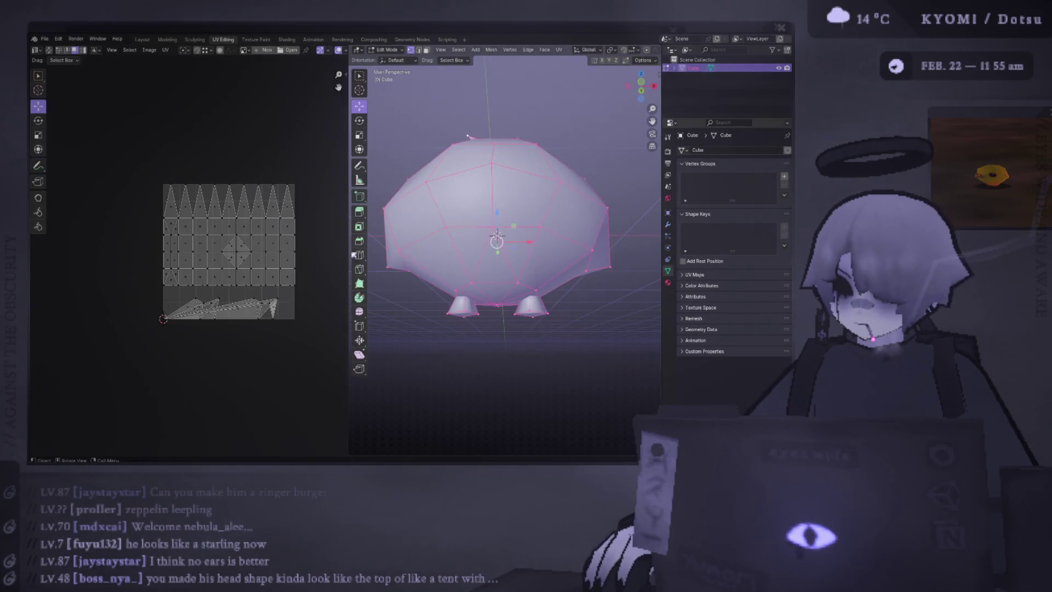
pyautogui.moveTo(467, 137); pyautogui.dragTo(449, 277, button='middle')
pyautogui.click(449, 276)
pyautogui.hotkey('ctrl', 'l')
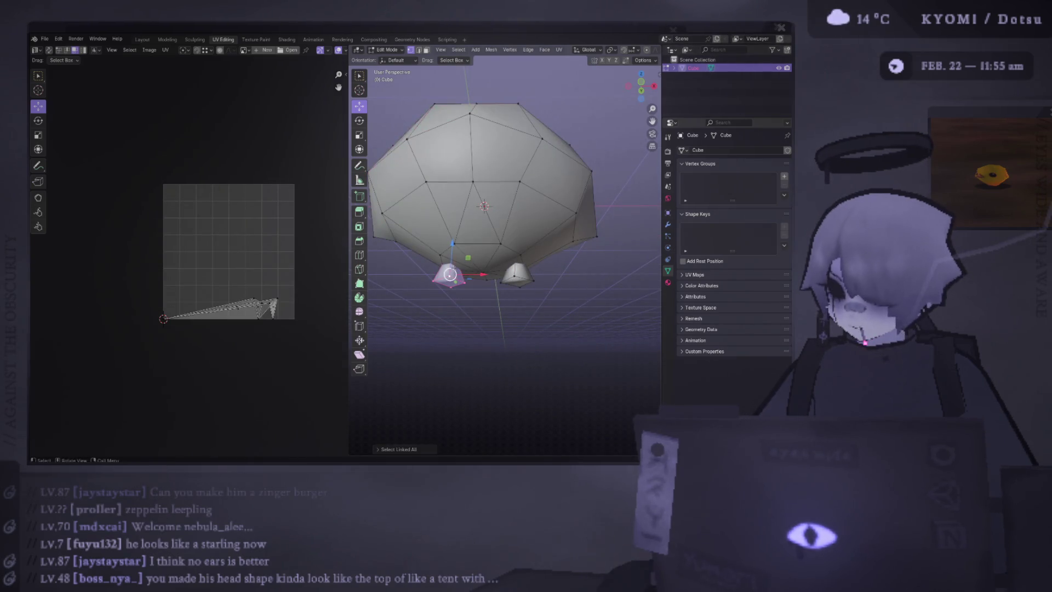
pyautogui.press('KP_1')
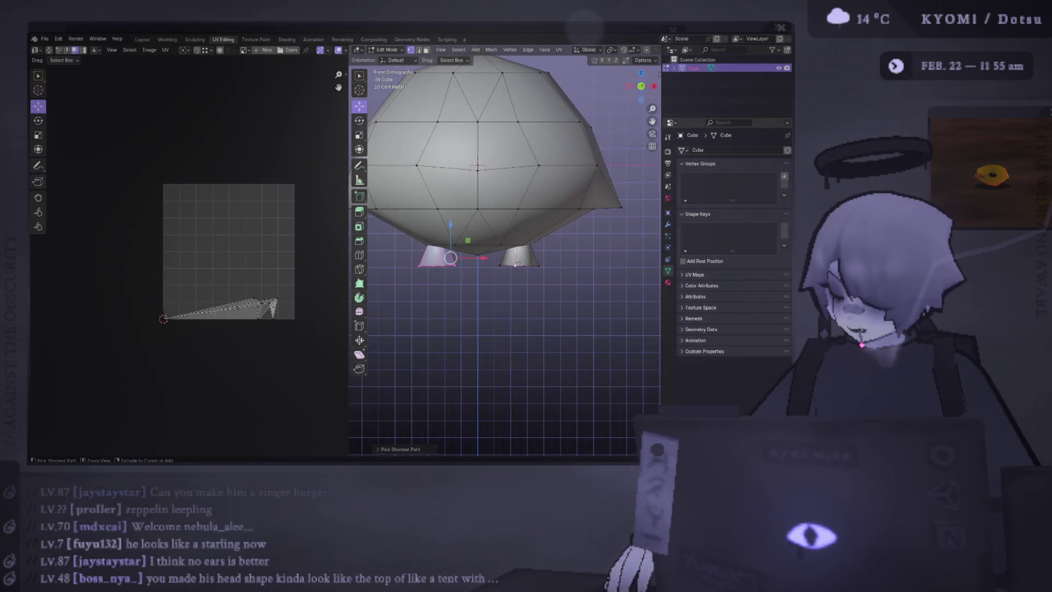
# - In face mode, Project from View the feet UVs, then shrink and move the islands down in the grid
pyautogui.rightClick(443, 346)
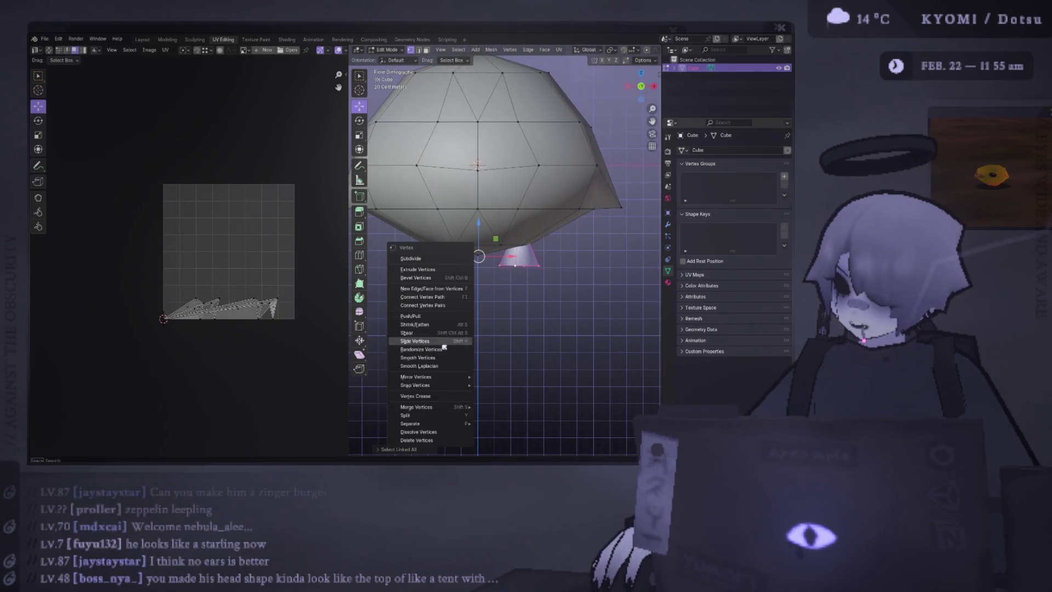
pyautogui.press('Escape')
pyautogui.press('3')
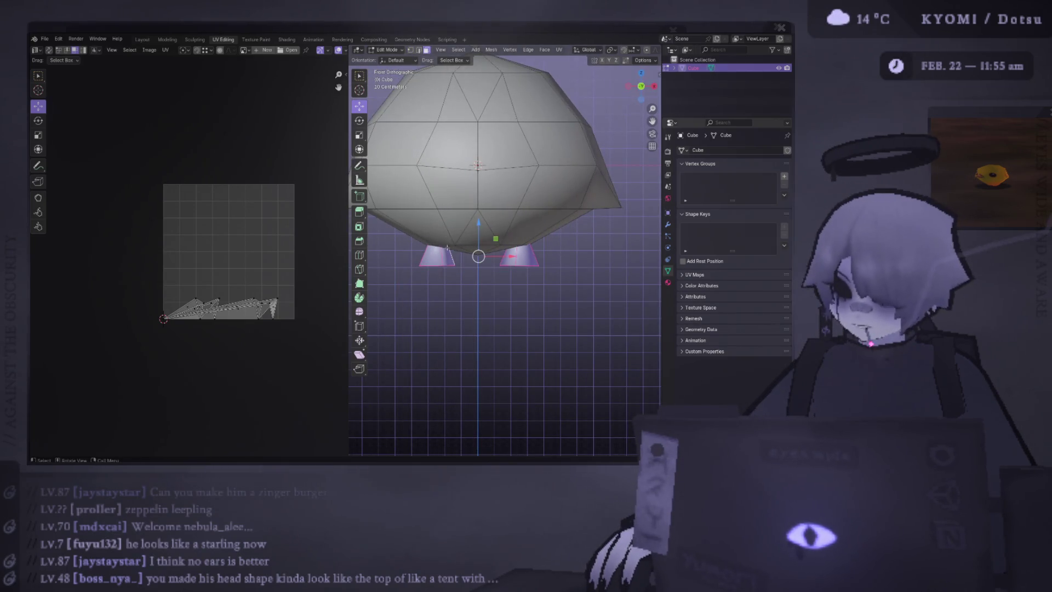
pyautogui.rightClick(459, 262)
pyautogui.moveTo(426, 325)
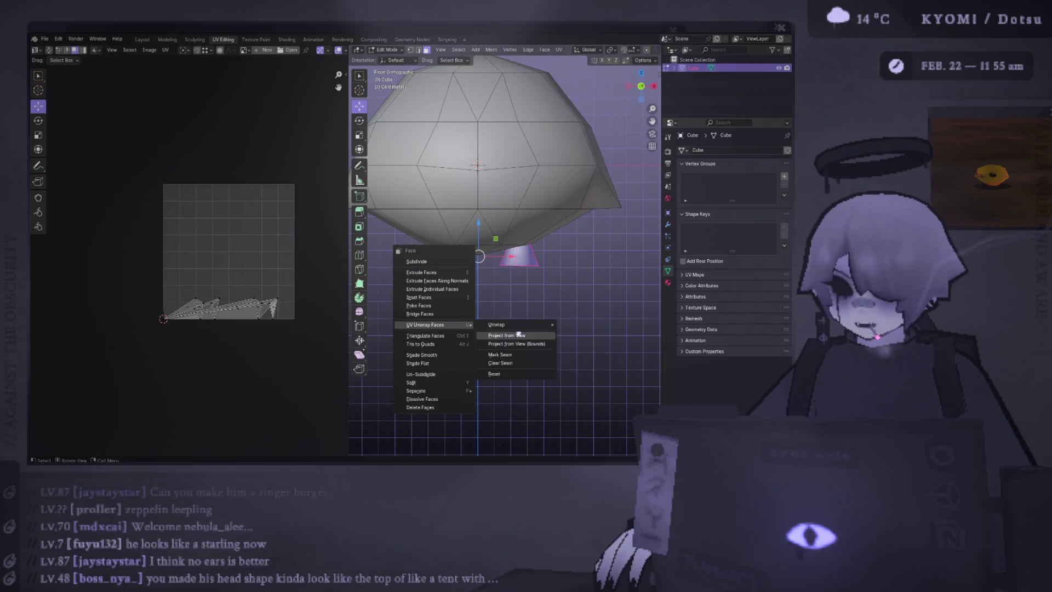
pyautogui.click(521, 337)
pyautogui.press('a')
pyautogui.press('s')
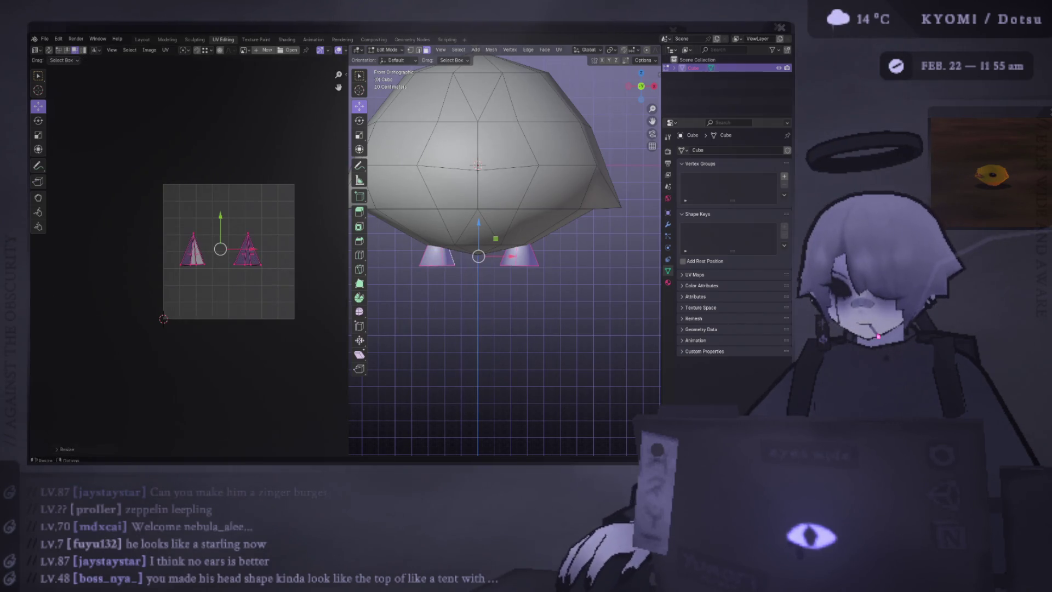
pyautogui.press('g')
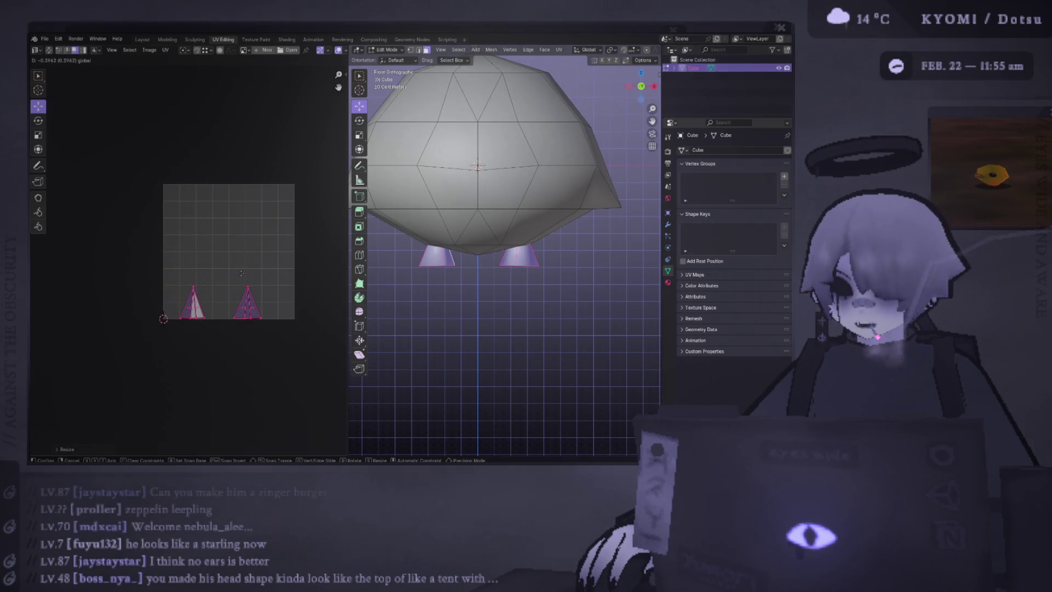
pyautogui.click(241, 273)
pyautogui.press('a')
# - Box-select the foot UV islands and move them toward the bottom of the grid
pyautogui.keyDown('shift'); pyautogui.moveTo(457, 258); pyautogui.dragTo(467, 286, button='middle'); pyautogui.keyUp('shift')
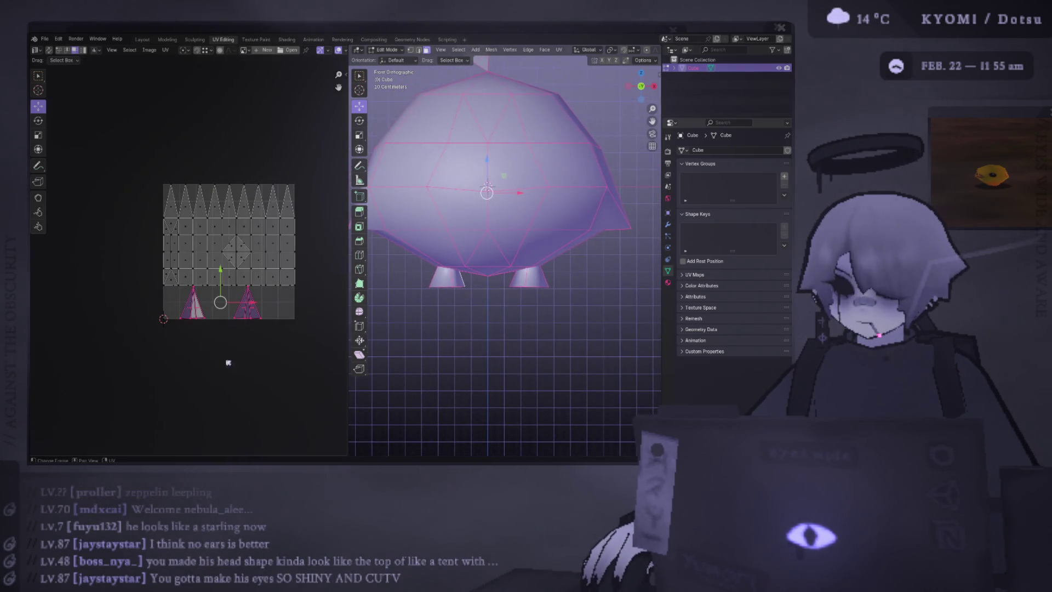
pyautogui.moveTo(276, 374)
pyautogui.mouseDown()
pyautogui.moveTo(173, 327)
pyautogui.moveTo(165, 310)
pyautogui.mouseUp()
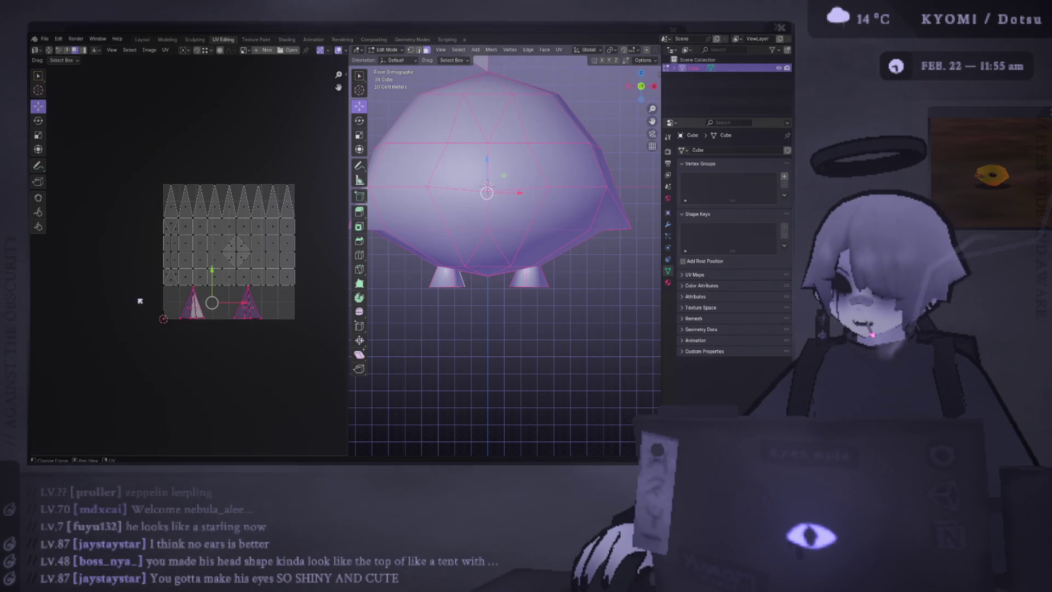
pyautogui.press('g')
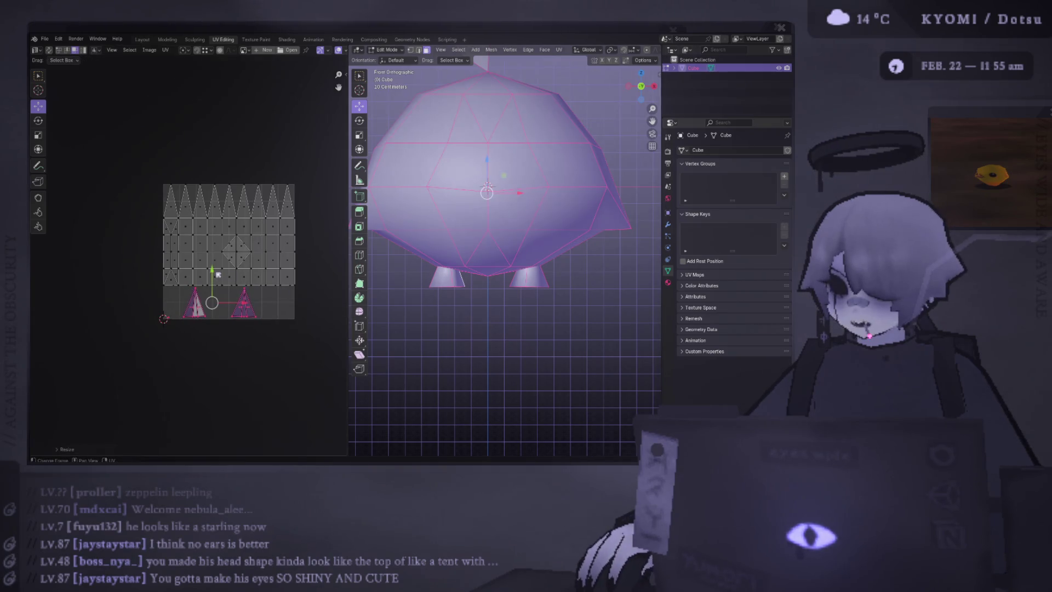
pyautogui.click(231, 304)
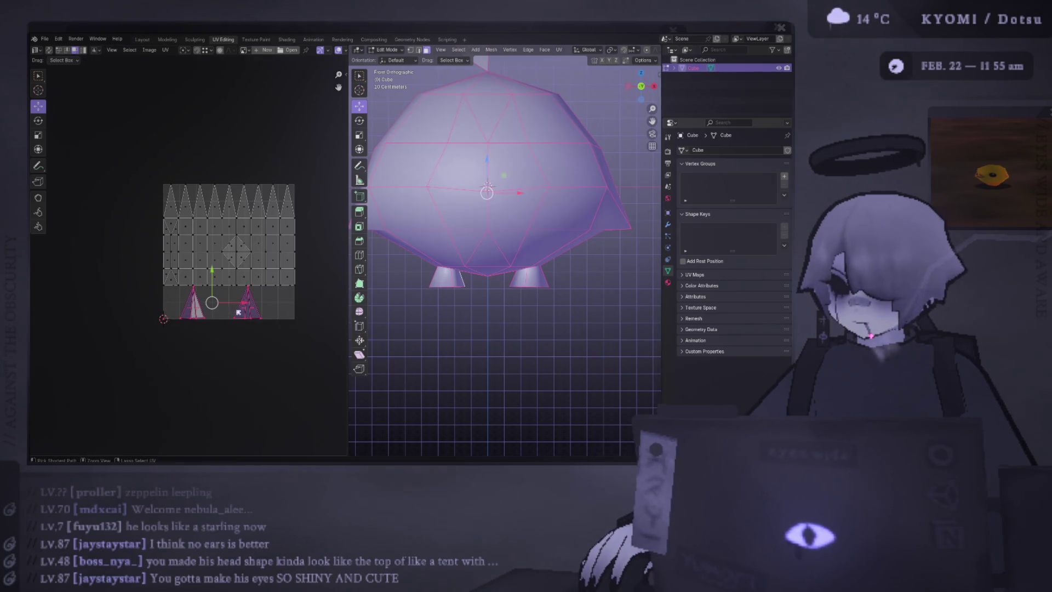
pyautogui.click(299, 344)
# - Select both feet' linked geometry, then resize their UV islands and shift them right along the bottom edge
pyautogui.click(549, 288)
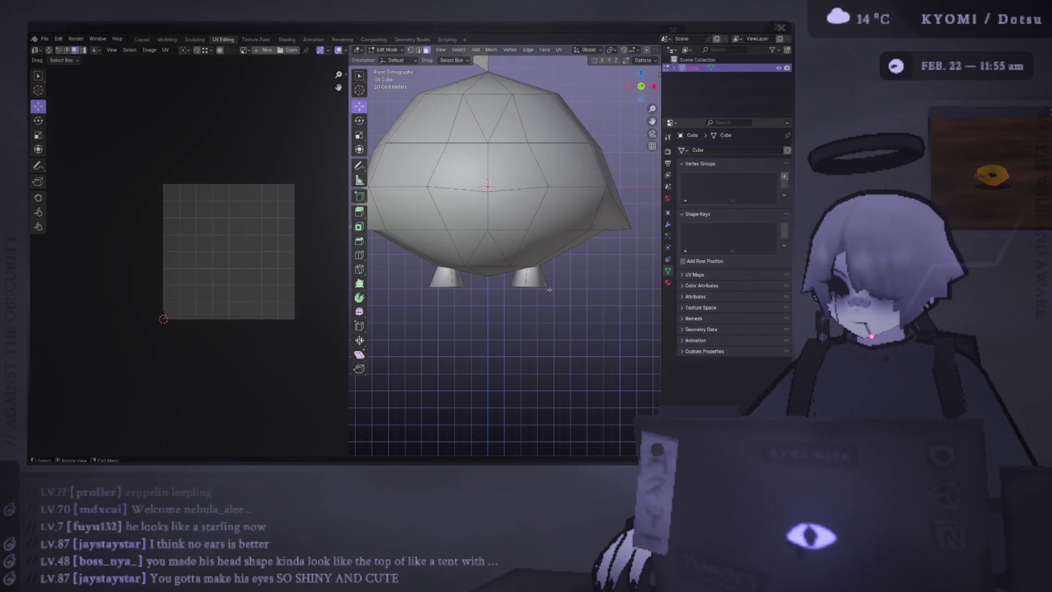
pyautogui.click(534, 278)
pyautogui.hotkey('ctrl', 'l')
pyautogui.keyDown('shift'); pyautogui.click(444, 276); pyautogui.keyUp('shift')
pyautogui.hotkey('ctrl', 'l')
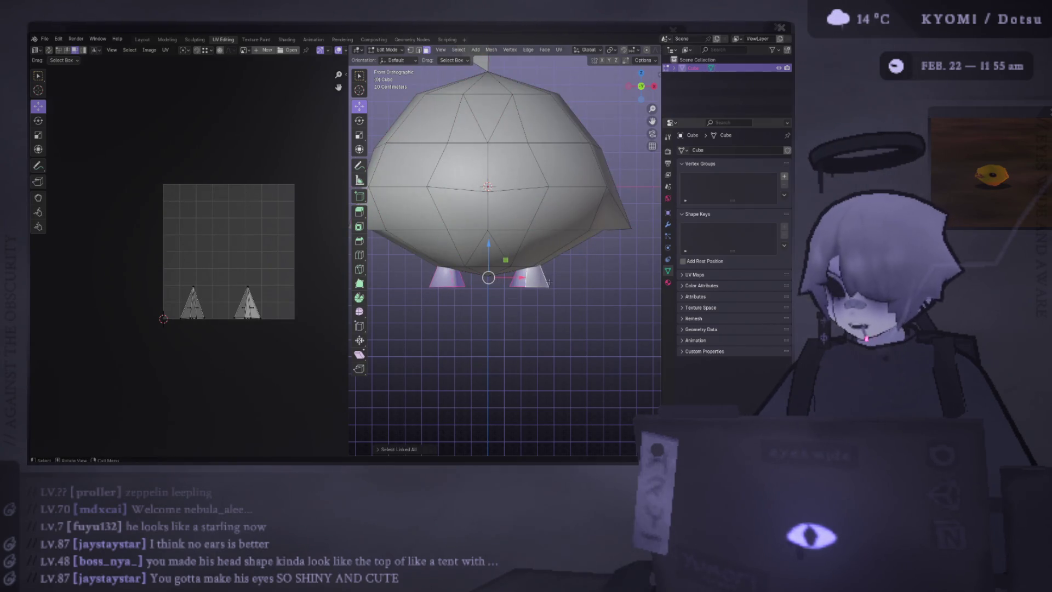
pyautogui.moveTo(279, 324); pyautogui.dragTo(86, 218)
pyautogui.press('s')
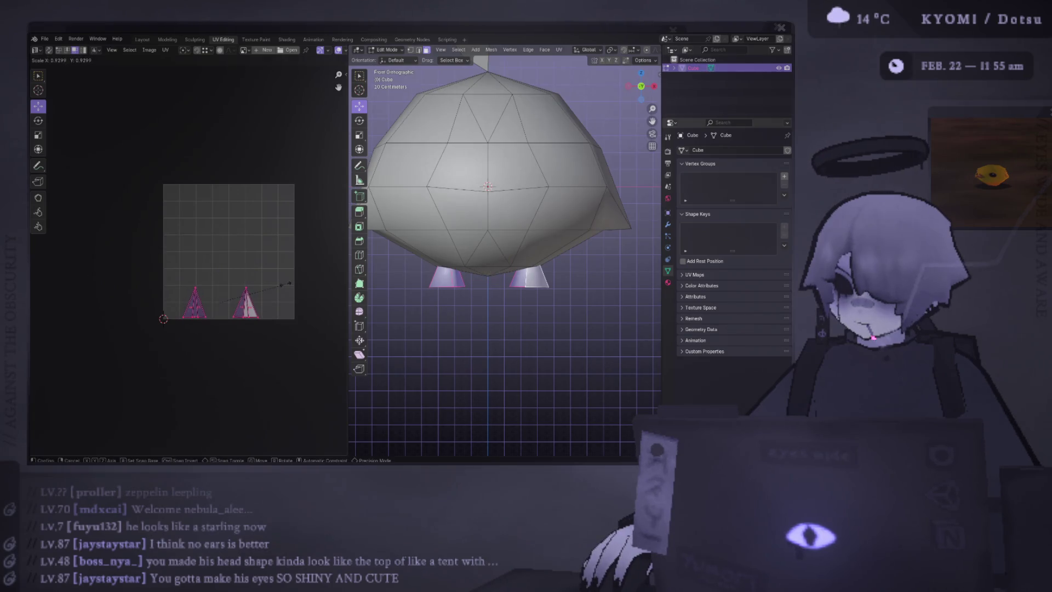
pyautogui.press('g')
pyautogui.click(265, 306)
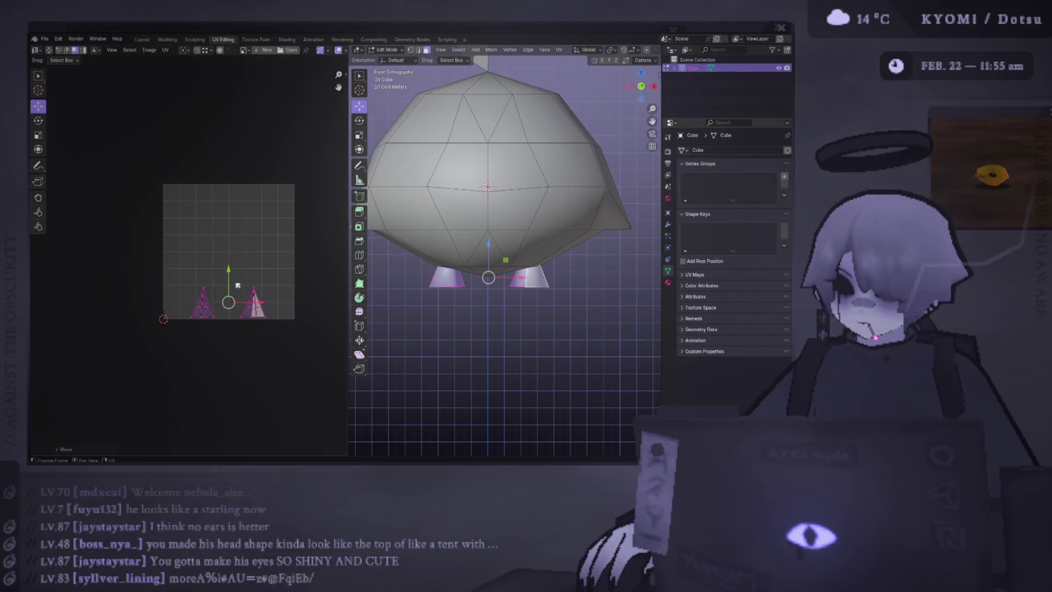
pyautogui.click(232, 283)
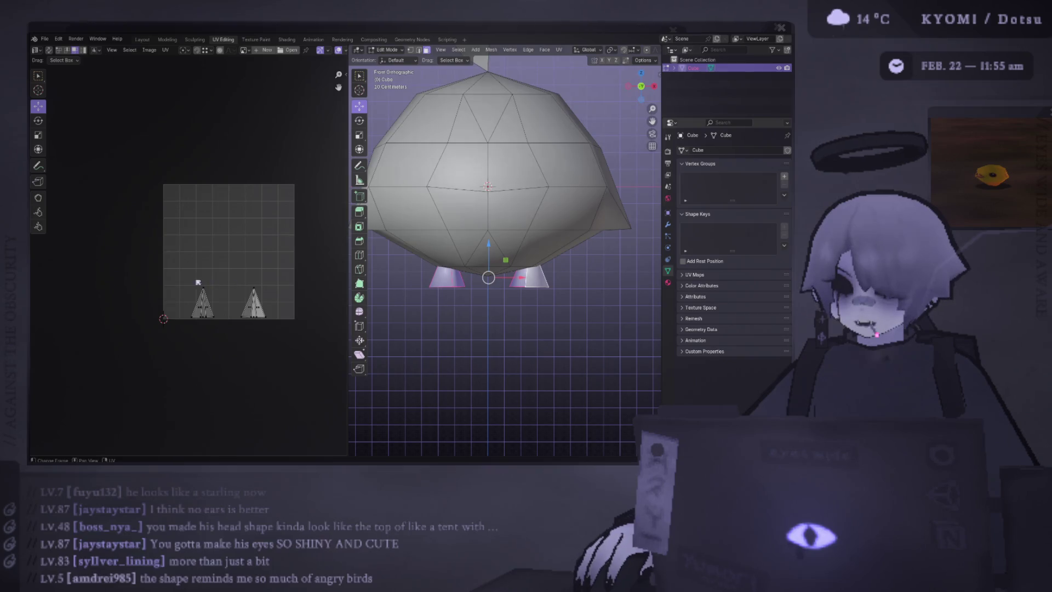
# - Nudge both foot islands slightly into their final side-by-side position
pyautogui.press('a')
pyautogui.press('g')
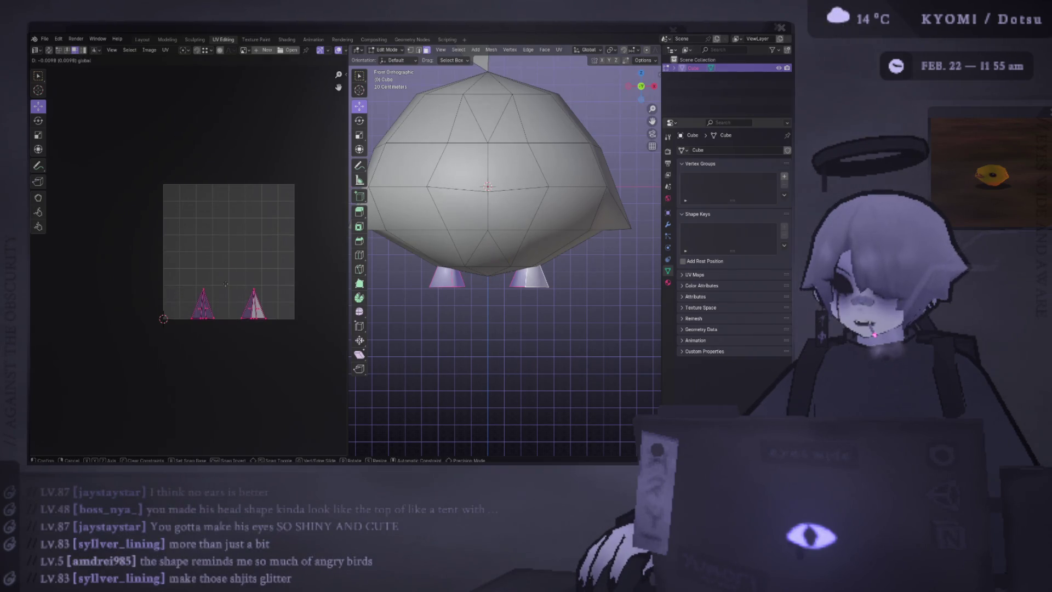
pyautogui.click(227, 285)
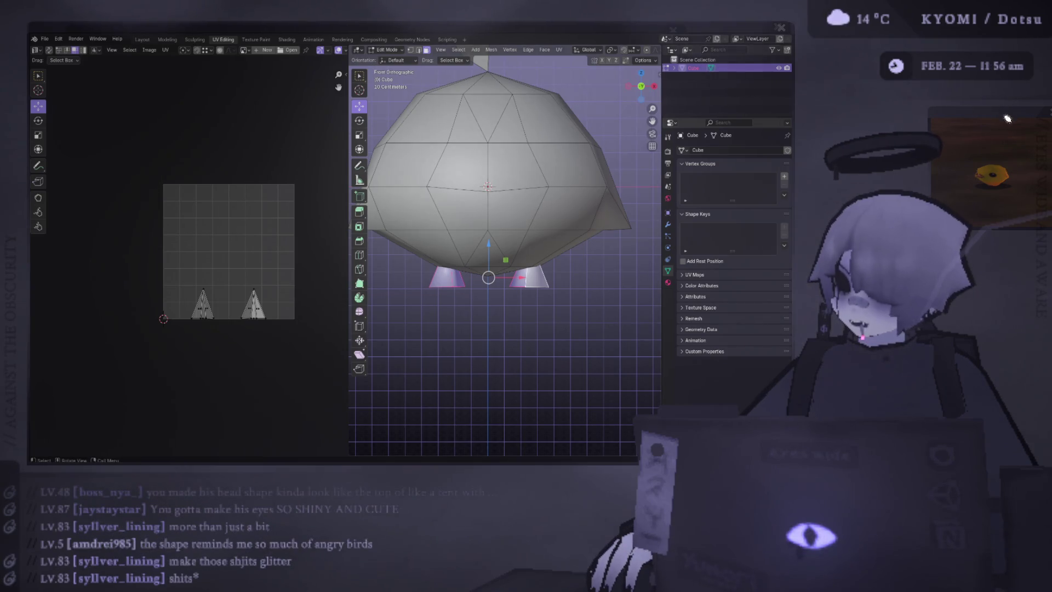
pyautogui.moveTo(461, 100); pyautogui.dragTo(378, 92)
pyautogui.moveTo(378, 92); pyautogui.dragTo(371, 29)
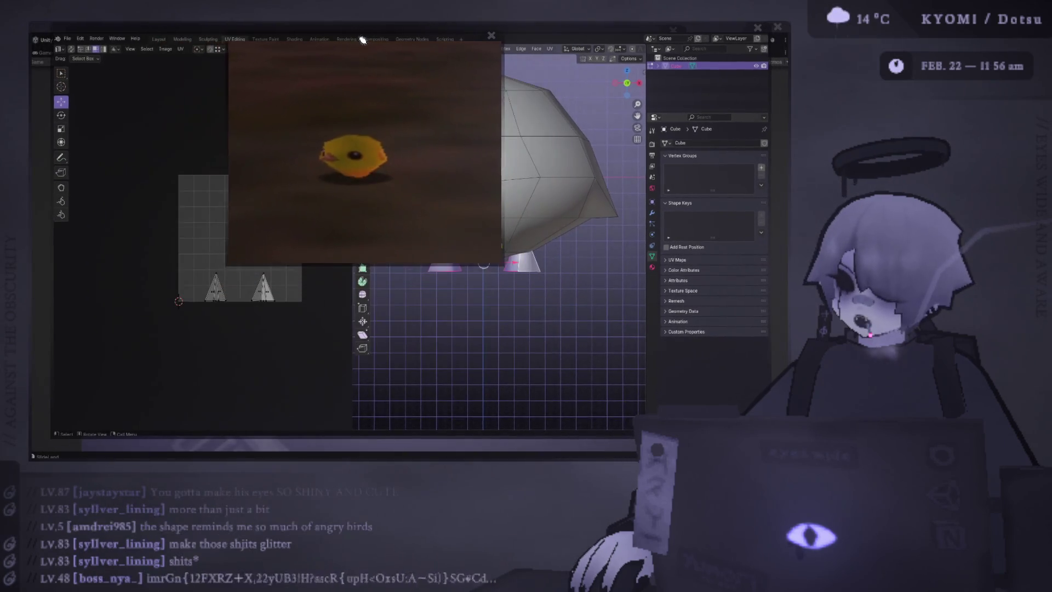
pyautogui.moveTo(365, 41); pyautogui.dragTo(855, 60)
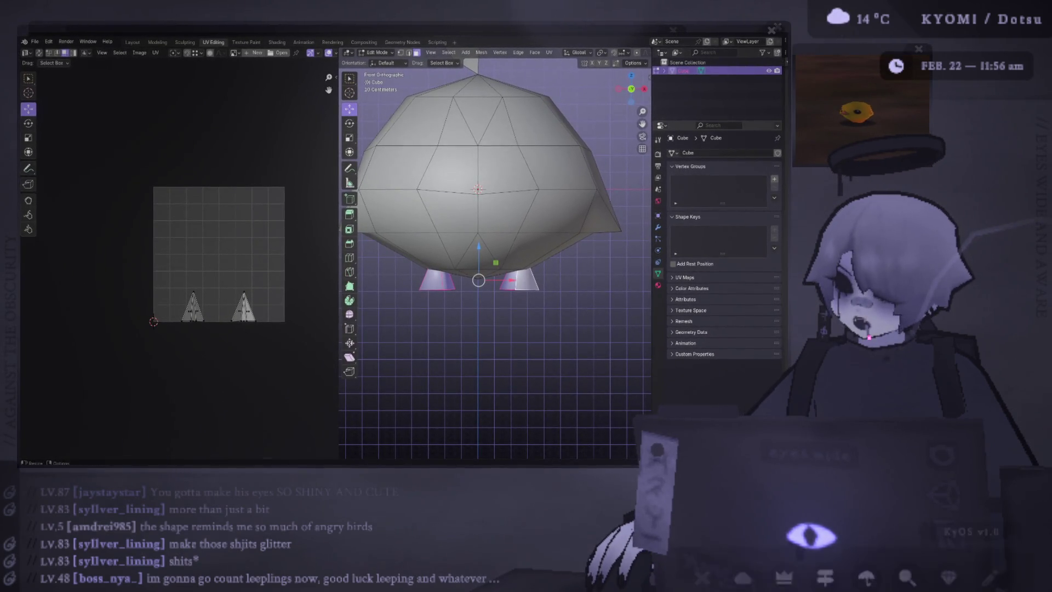
pyautogui.rightClick(268, 419)
pyautogui.moveTo(493, 247)
pyautogui.mouseDown(button='middle')
pyautogui.moveTo(529, 261)
pyautogui.moveTo(501, 239)
pyautogui.moveTo(553, 273)
pyautogui.moveTo(515, 261)
pyautogui.mouseUp(button='middle')
pyautogui.scroll(-4, 526, 264)
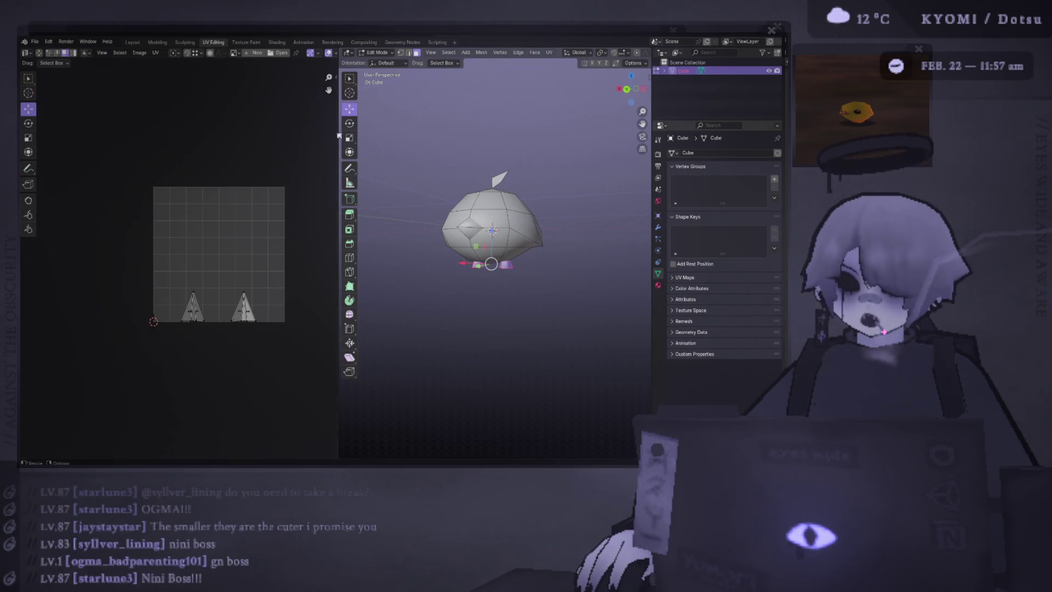
pyautogui.moveTo(340, 136); pyautogui.dragTo(252, 204)
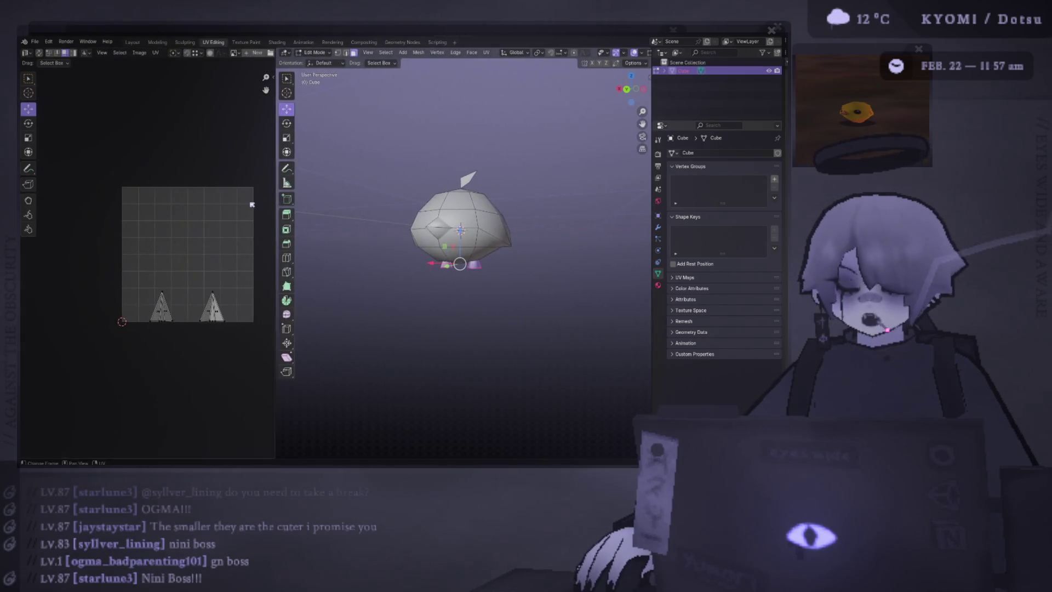
pyautogui.scroll(1, 247, 206)
pyautogui.scroll(1, 190, 214)
pyautogui.scroll(2, 134, 225)
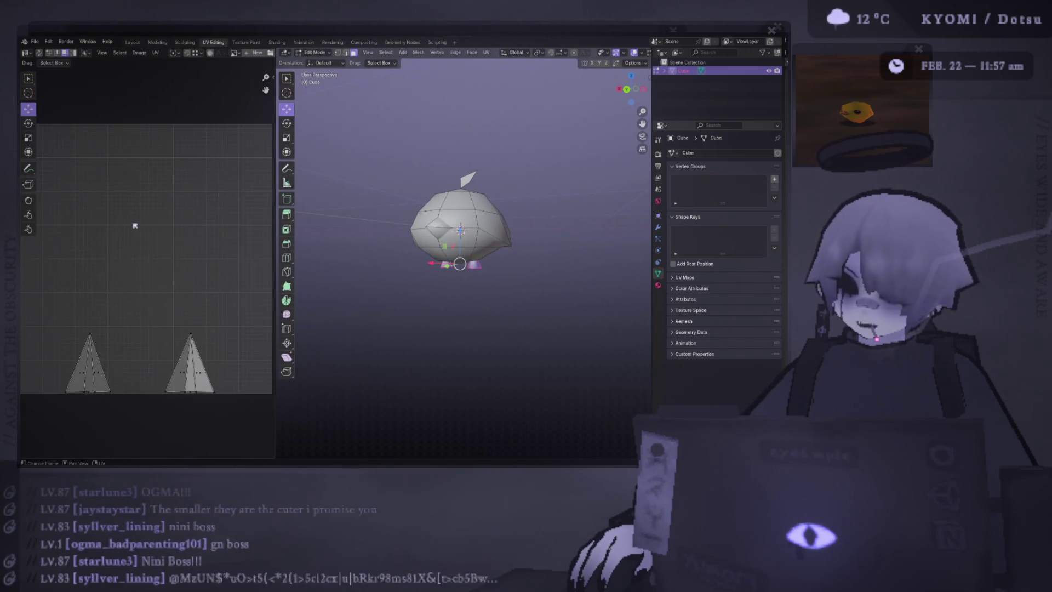
pyautogui.scroll(-1, 135, 225)
pyautogui.scroll(-1, 132, 210)
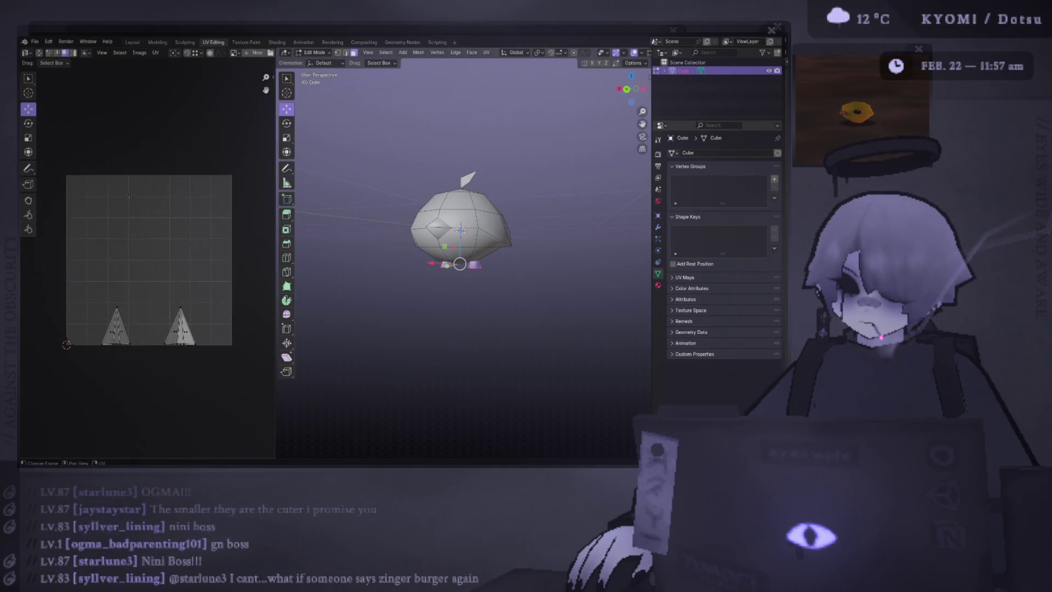
pyautogui.scroll(2, 129, 194)
pyautogui.scroll(-1, 132, 200)
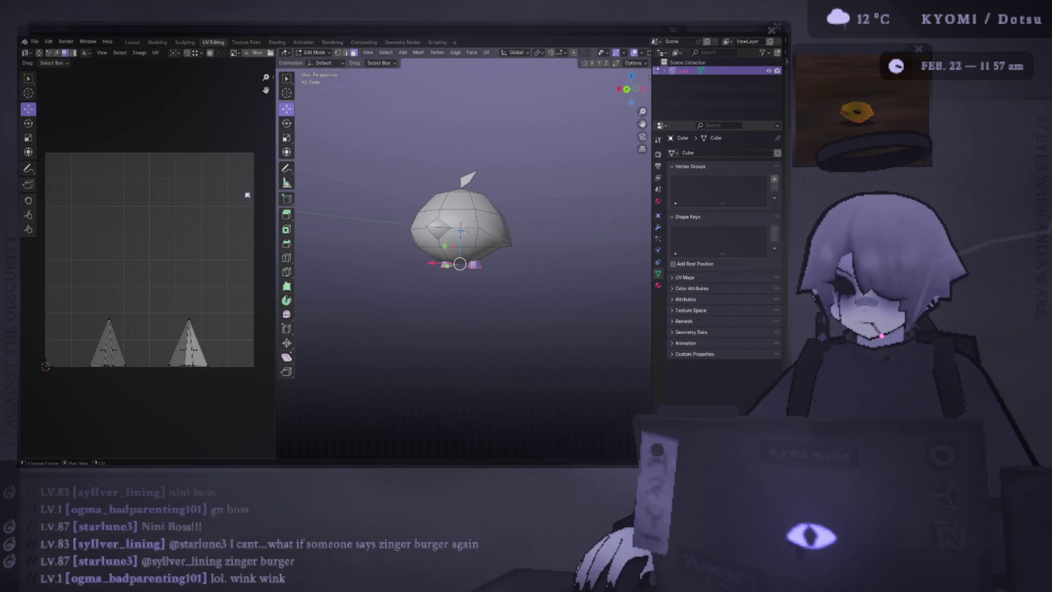
pyautogui.moveTo(361, 176); pyautogui.dragTo(394, 194, button='middle')
pyautogui.press('Tab')
pyautogui.scroll(3, 394, 194)
pyautogui.scroll(-3, 403, 201)
pyautogui.click(404, 202)
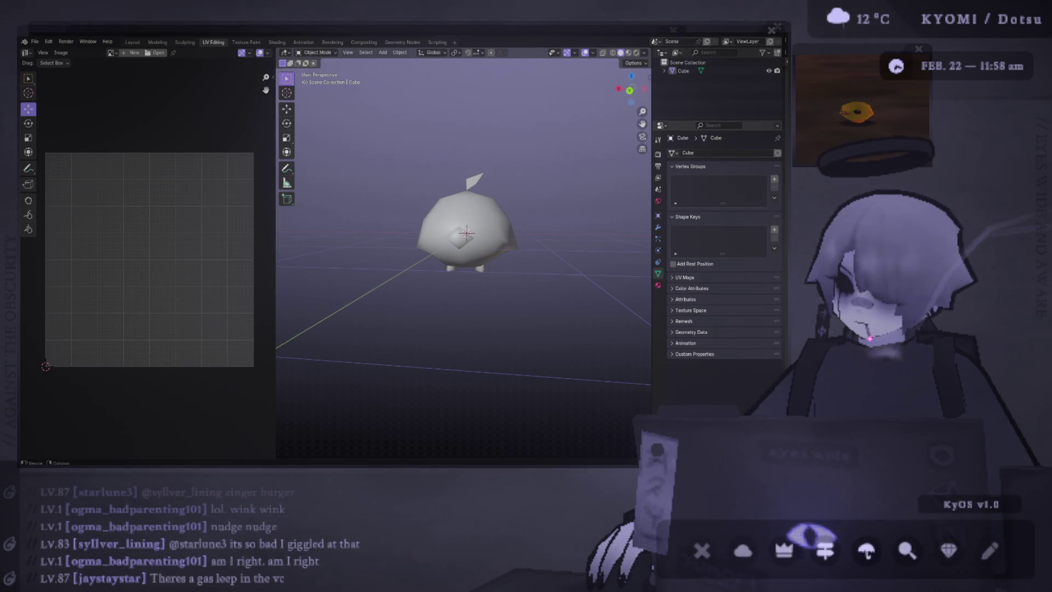
# - Toggle back into editing the creature's mesh with Tab
pyautogui.press('Tab')
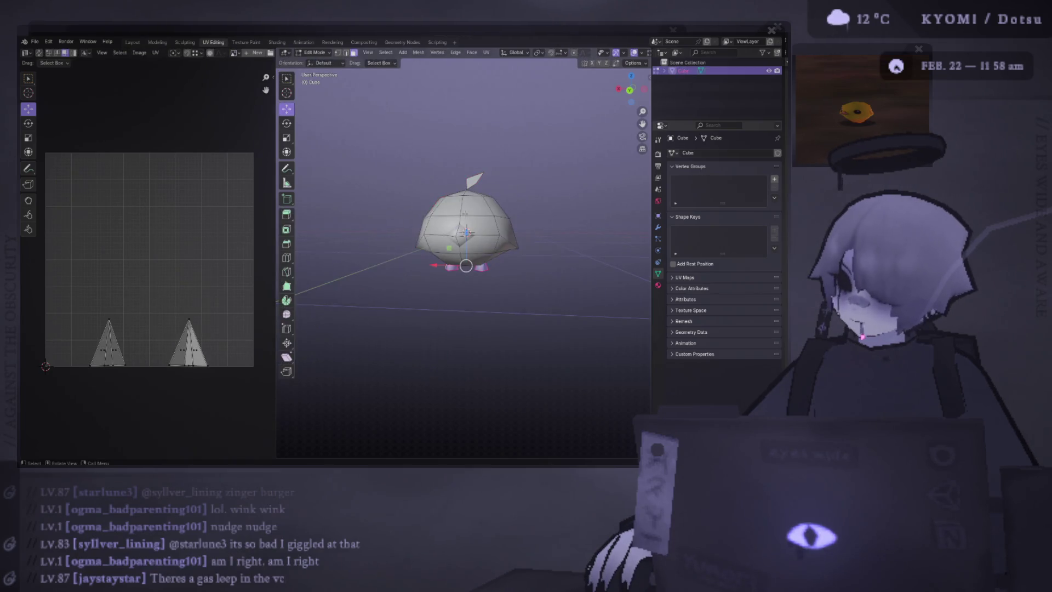
pyautogui.scroll(3, 462, 247)
# - Select the whole diamond belly island and move it down toward the lower left of the layout
pyautogui.press('a')
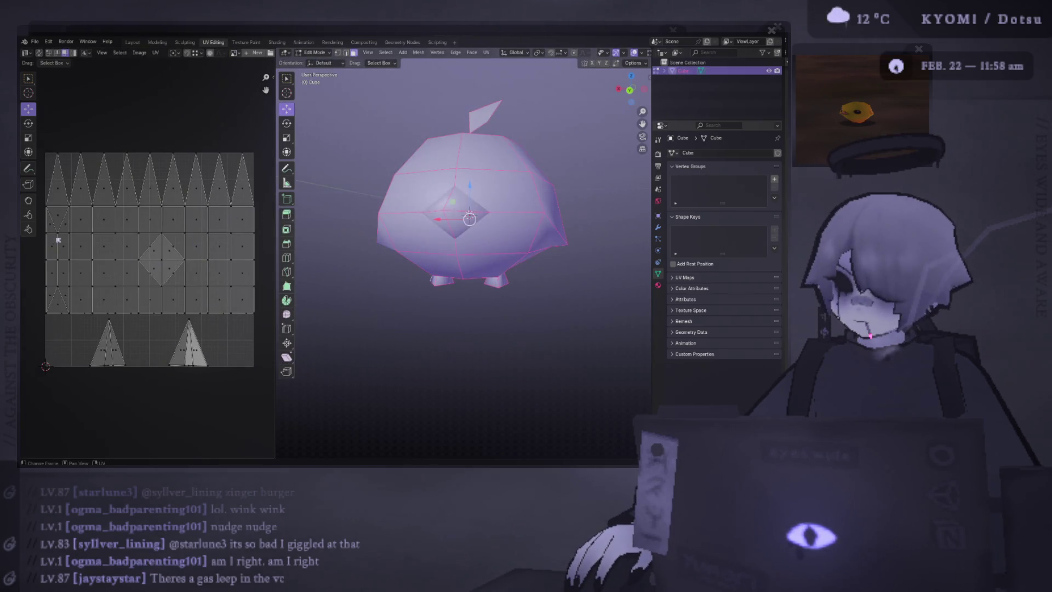
pyautogui.click(57, 229)
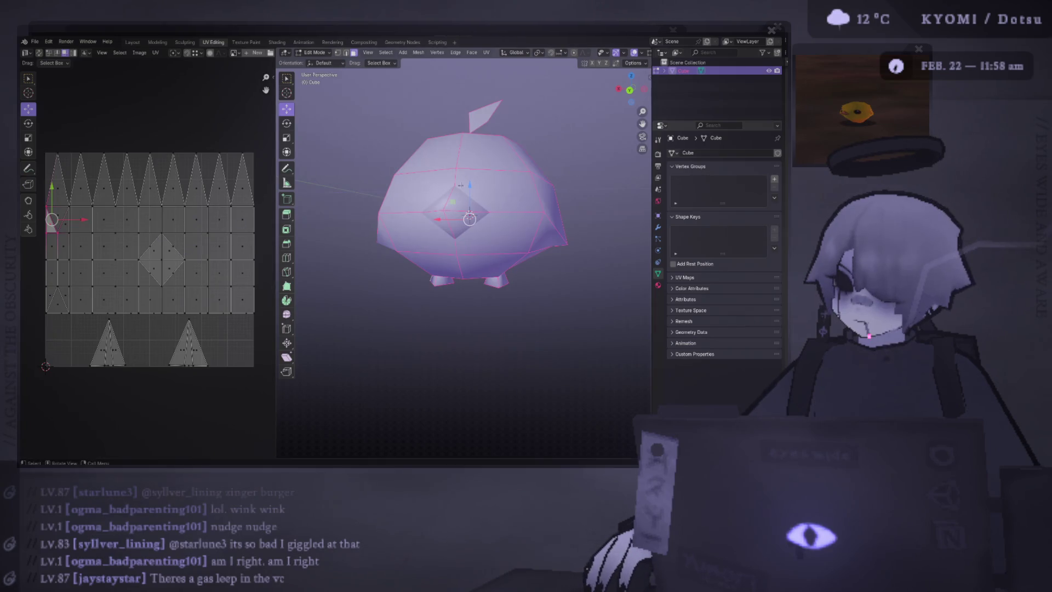
pyautogui.moveTo(454, 169); pyautogui.dragTo(469, 220, button='middle')
pyautogui.click(458, 215)
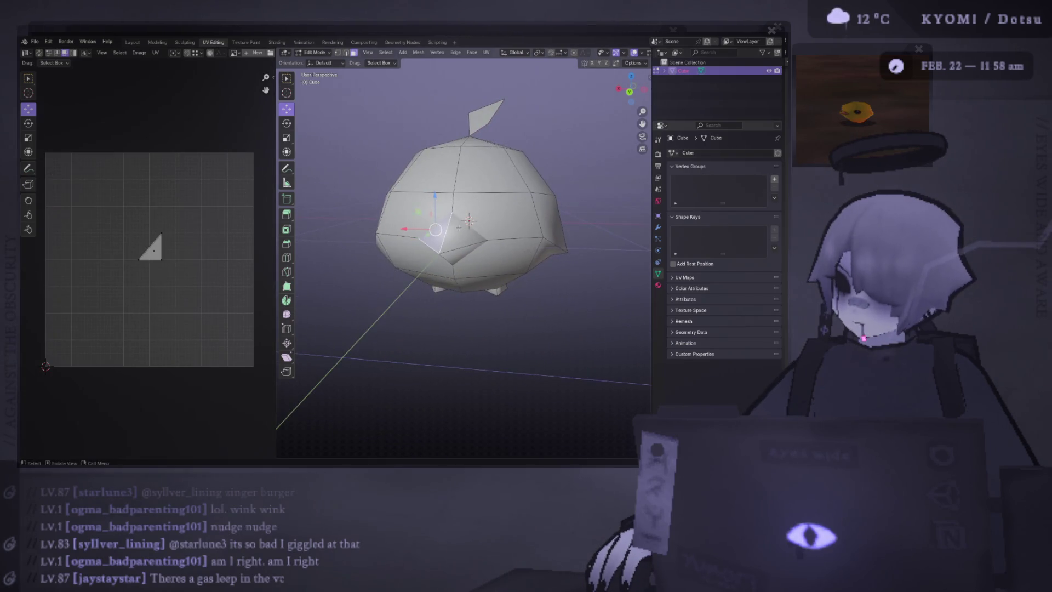
pyautogui.hotkey('ctrl', 'l')
pyautogui.press('a')
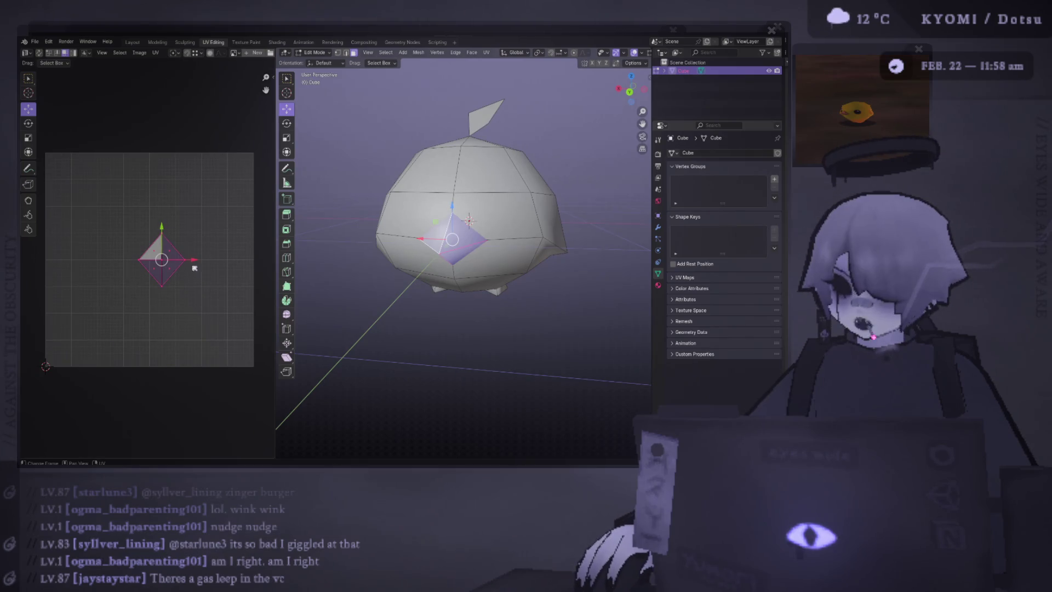
pyautogui.press('g')
pyautogui.click(73, 365)
# - Select the right triangle island, slide it to the layout's right edge and select its bottom vertices
pyautogui.press('a')
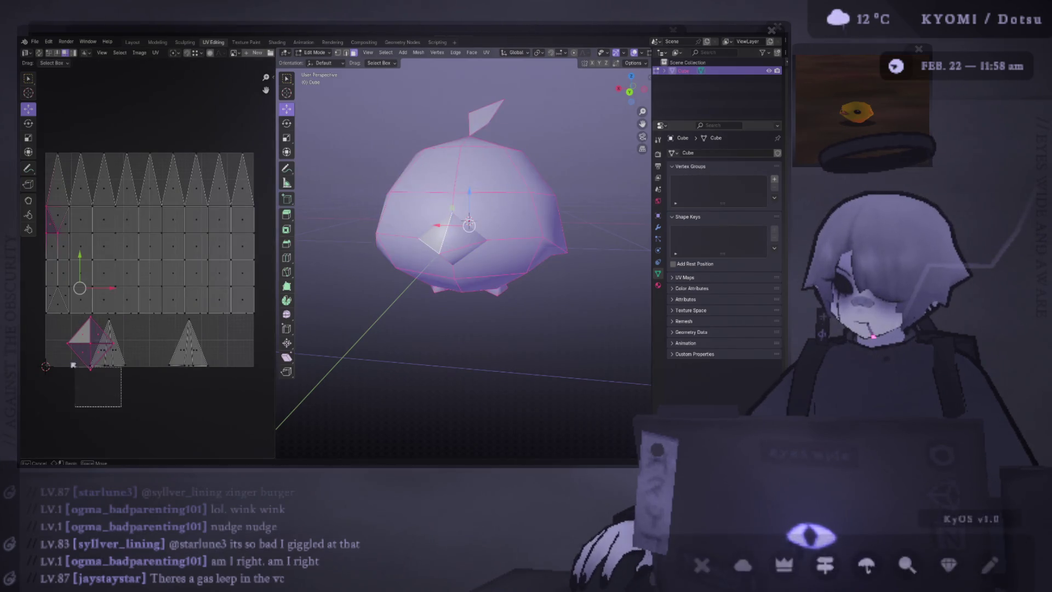
pyautogui.moveTo(73, 365); pyautogui.dragTo(147, 371)
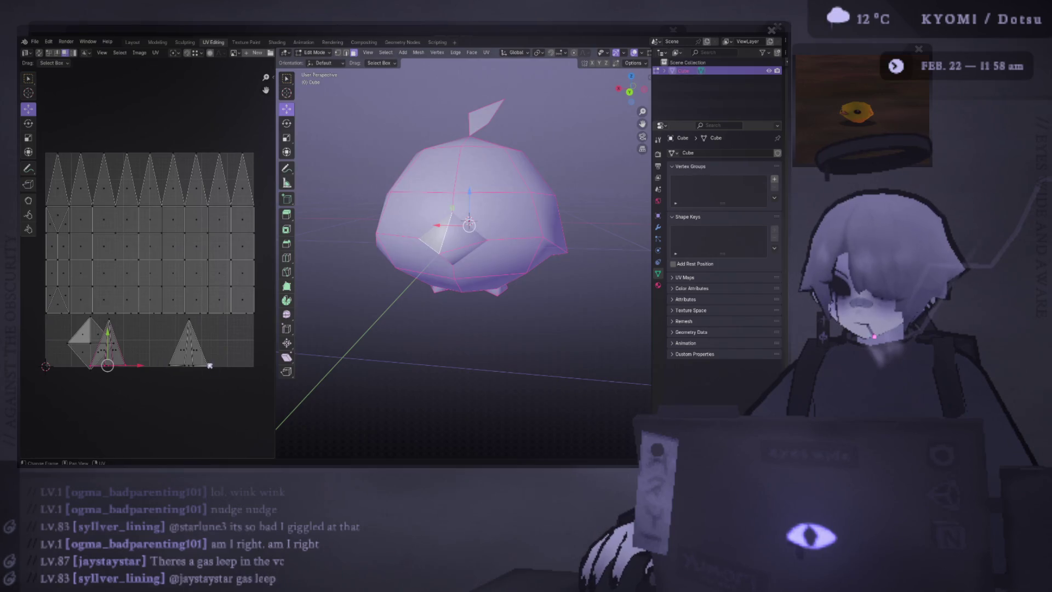
pyautogui.click(188, 345)
pyautogui.hotkey('ctrl', 'l')
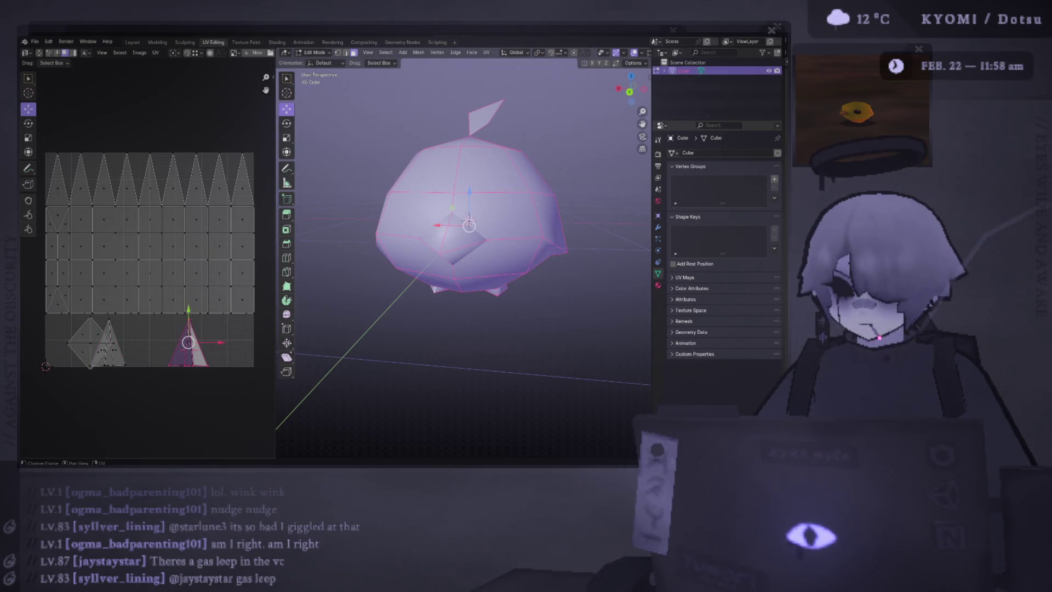
pyautogui.moveTo(210, 351); pyautogui.dragTo(263, 353)
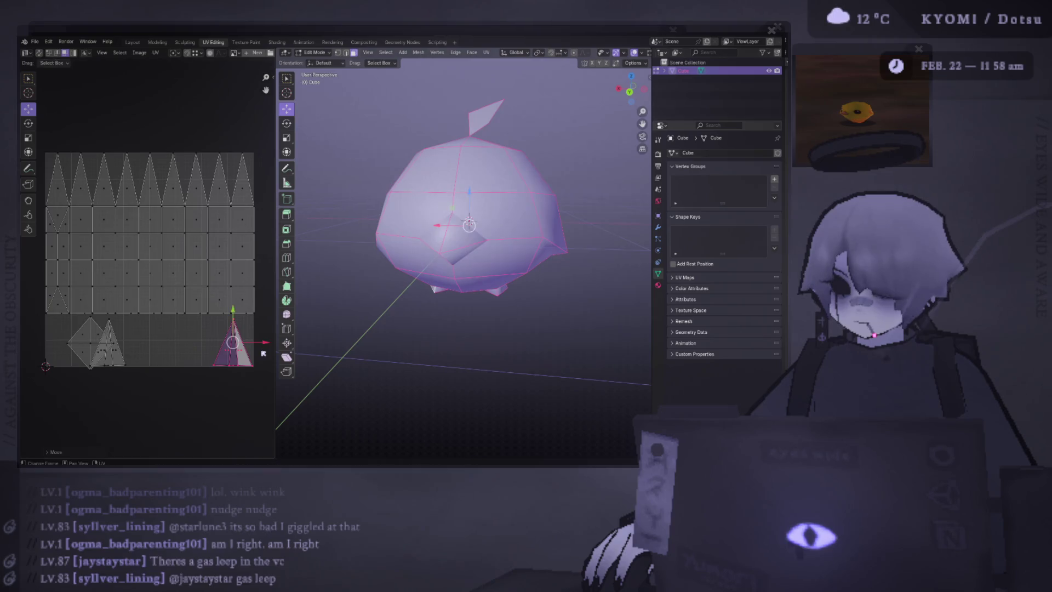
pyautogui.moveTo(260, 377)
pyautogui.mouseDown()
pyautogui.moveTo(206, 318)
pyautogui.moveTo(232, 319)
pyautogui.mouseUp()
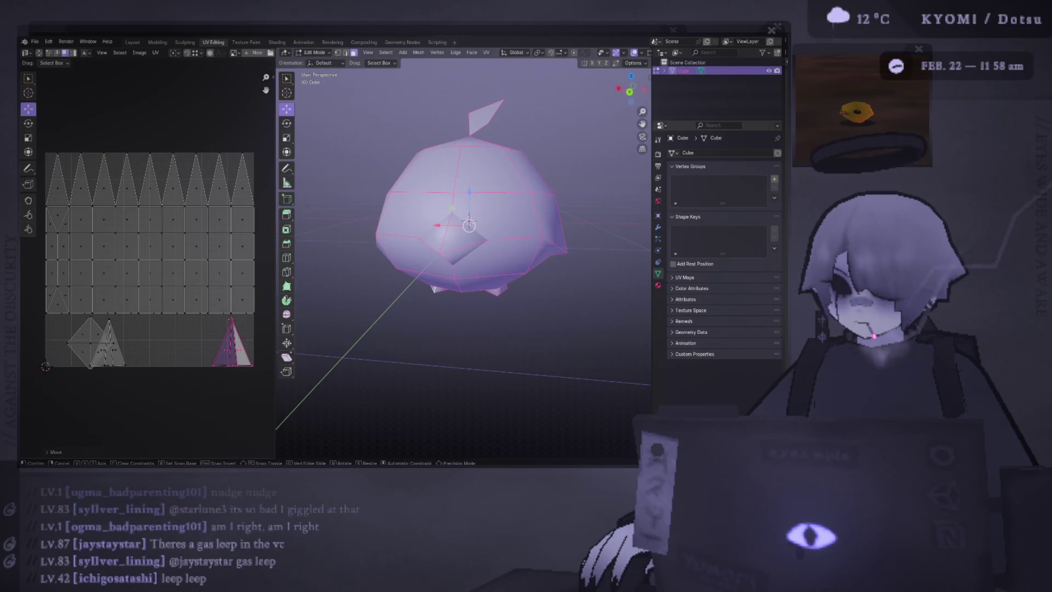
pyautogui.moveTo(265, 385); pyautogui.dragTo(195, 355)
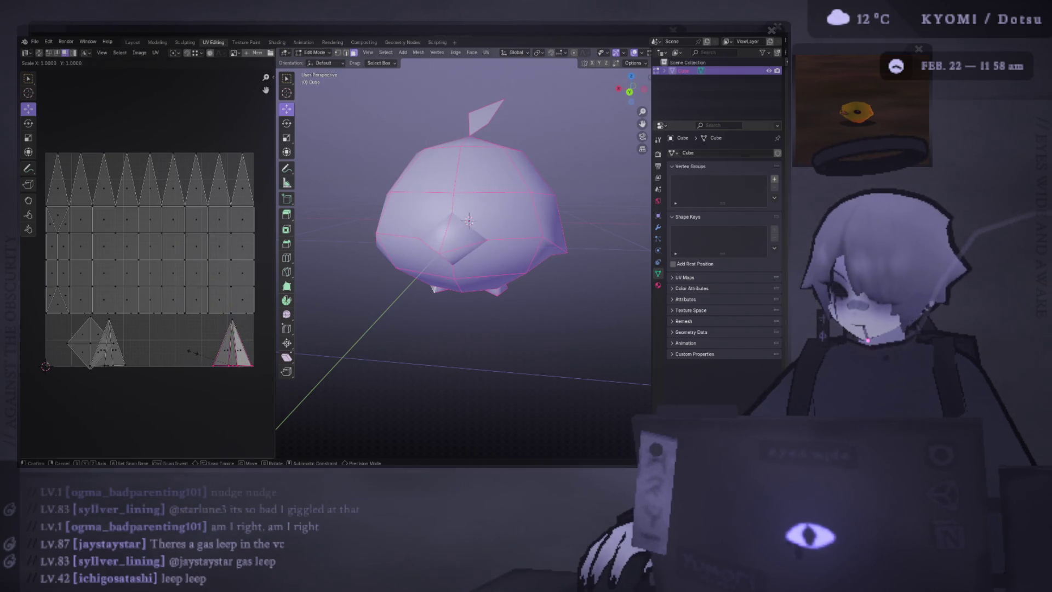
# - Try scaling the right triangle's bottom to 0 along X, then undo to restore its shape
pyautogui.press('s')
pyautogui.press('x')
pyautogui.press('0')
pyautogui.press('Escape')
pyautogui.press('s')
pyautogui.press('x')
pyautogui.press('0')
pyautogui.press('Return')
pyautogui.hotkey('ctrl', 'z')
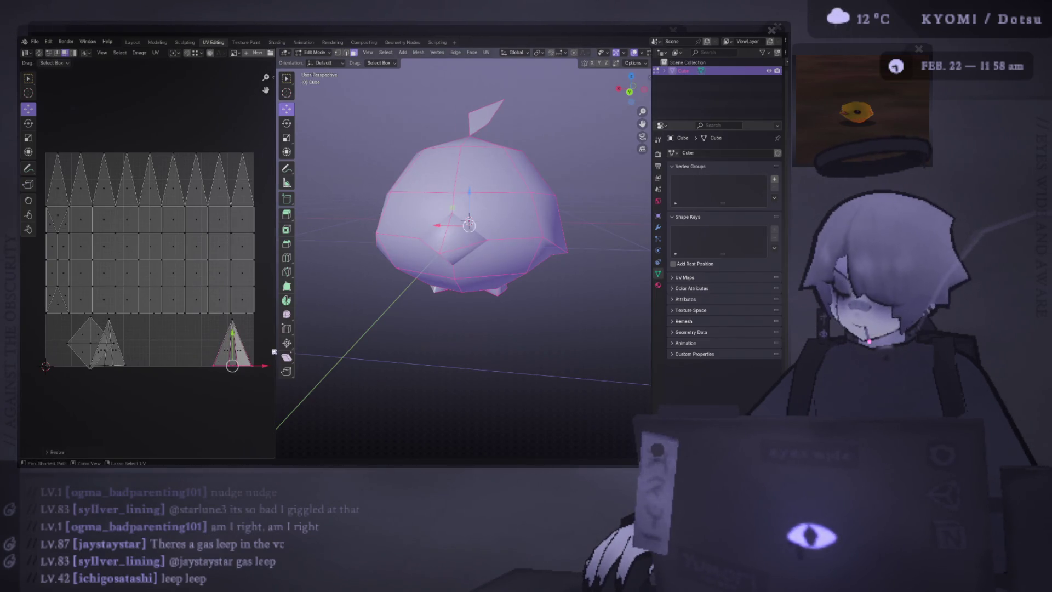
pyautogui.hotkey('ctrl', 'z')
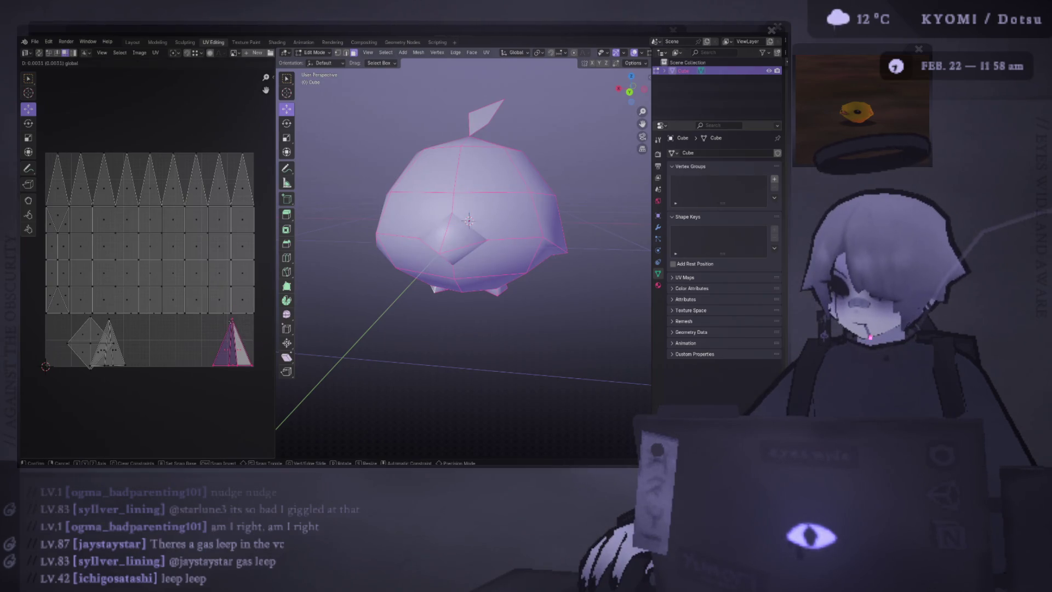
# - Move the left triangle island off the diamond, widen it and place it further right in the row
pyautogui.moveTo(146, 393)
pyautogui.mouseDown()
pyautogui.moveTo(116, 363)
pyautogui.moveTo(149, 364)
pyautogui.mouseUp()
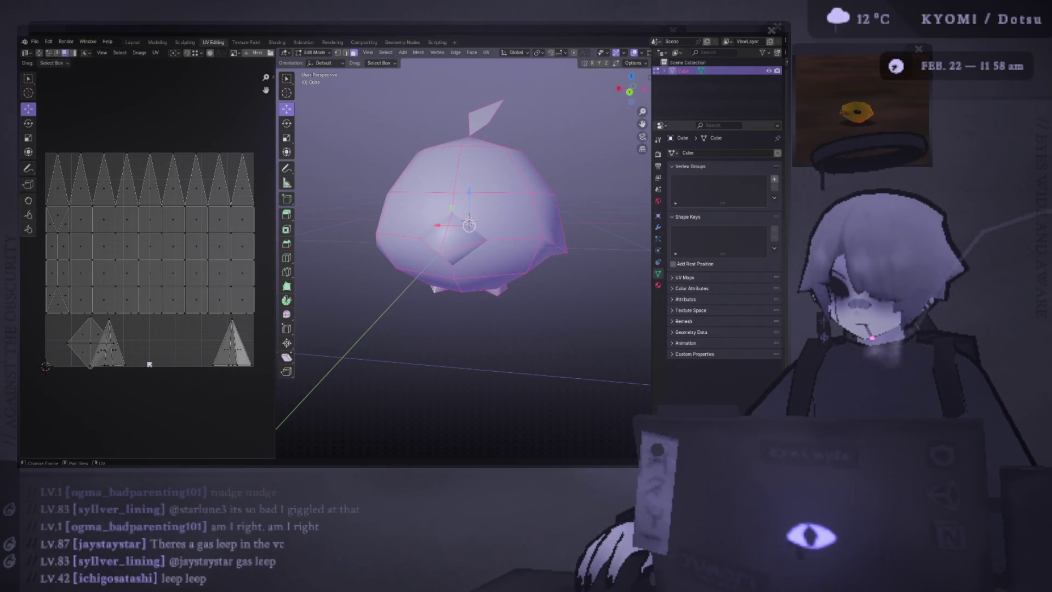
pyautogui.click(120, 371)
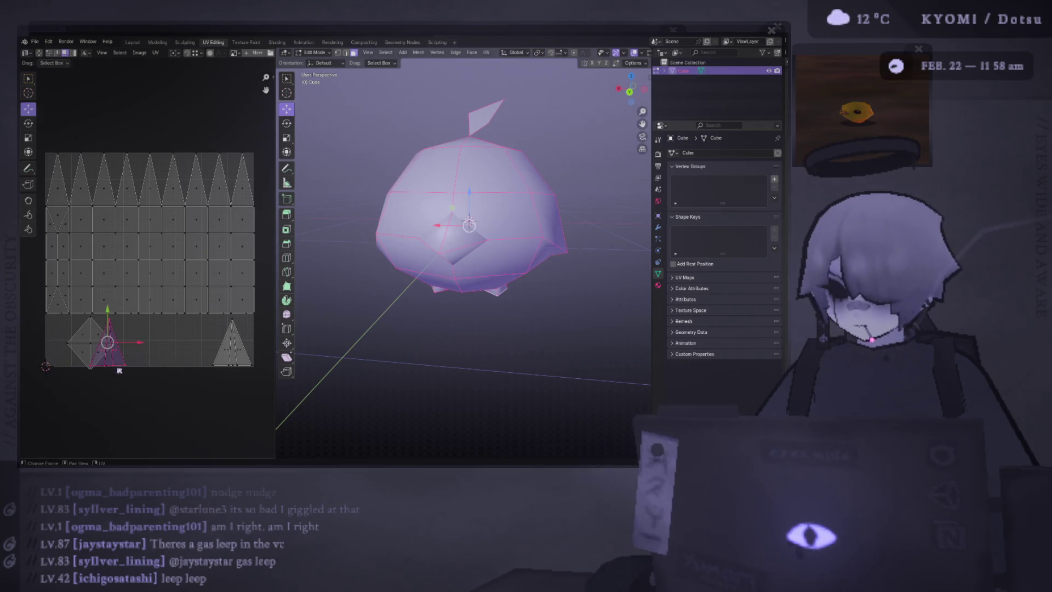
pyautogui.moveTo(119, 370); pyautogui.dragTo(166, 365)
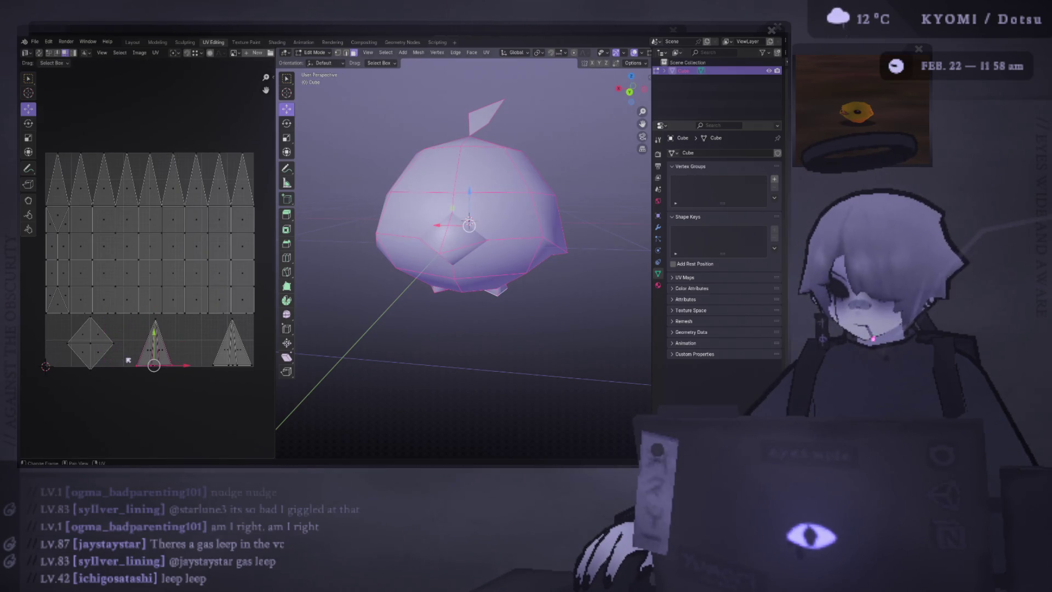
pyautogui.press('s')
pyautogui.click(208, 347)
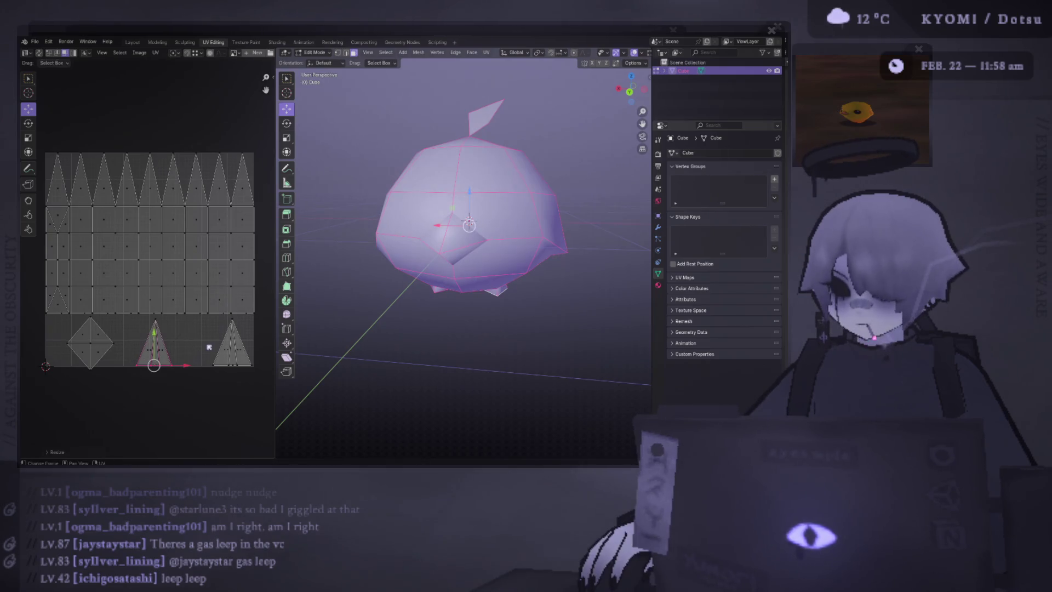
pyautogui.press('g')
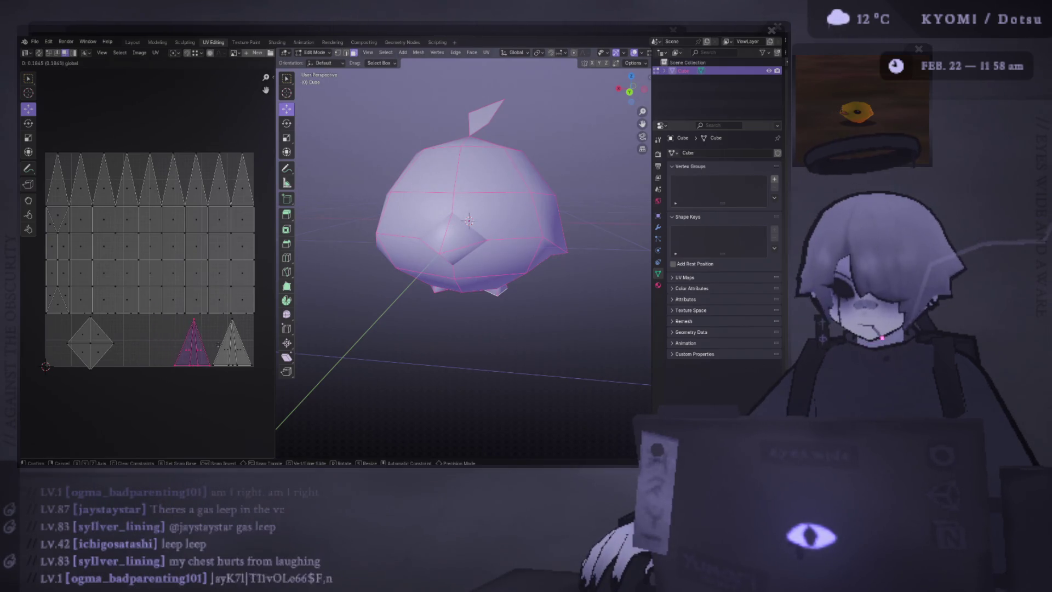
pyautogui.click(216, 345)
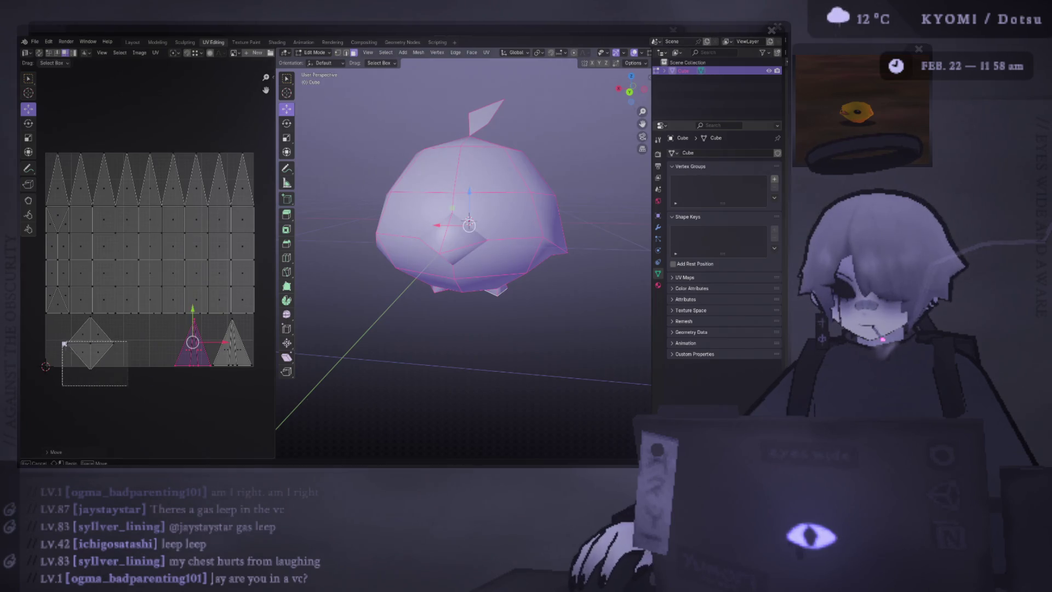
# - Shift the diamond island right along the bottom row and save the file
pyautogui.click(82, 345)
pyautogui.press('g')
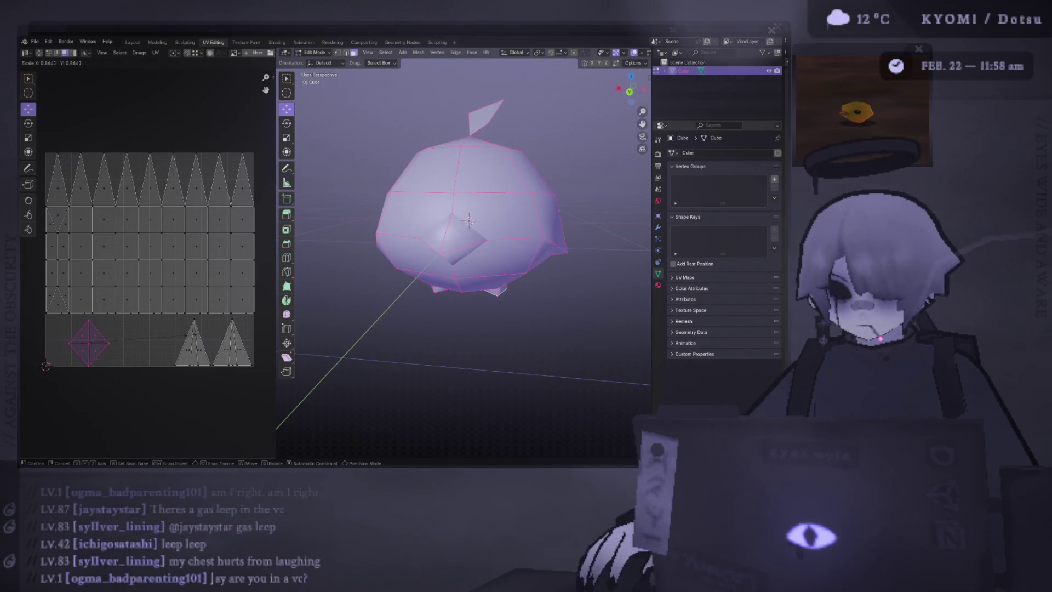
pyautogui.click(152, 357)
pyautogui.hotkey('ctrl', 's')
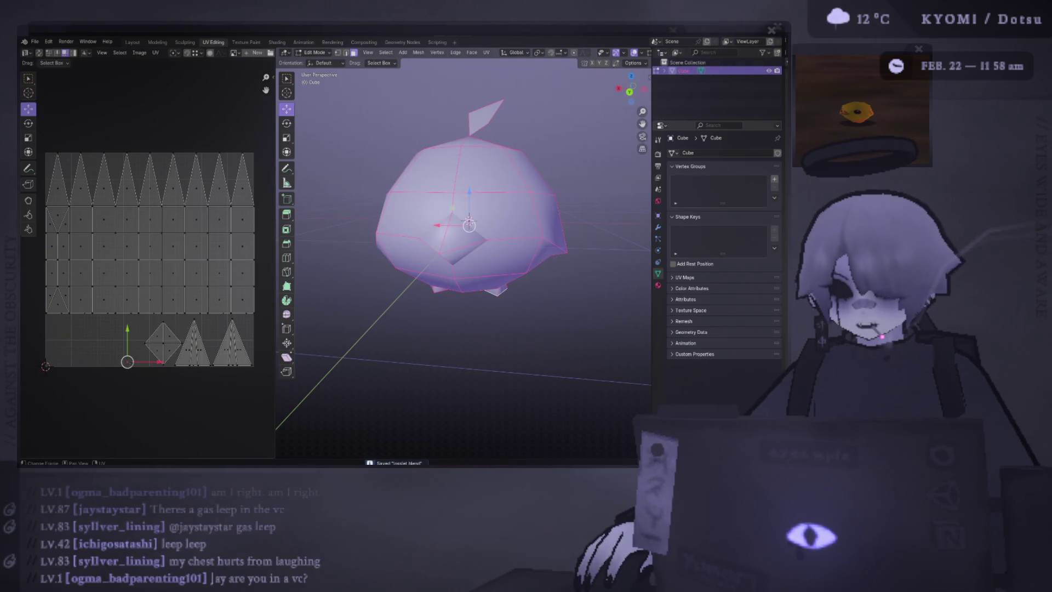
pyautogui.click(456, 239)
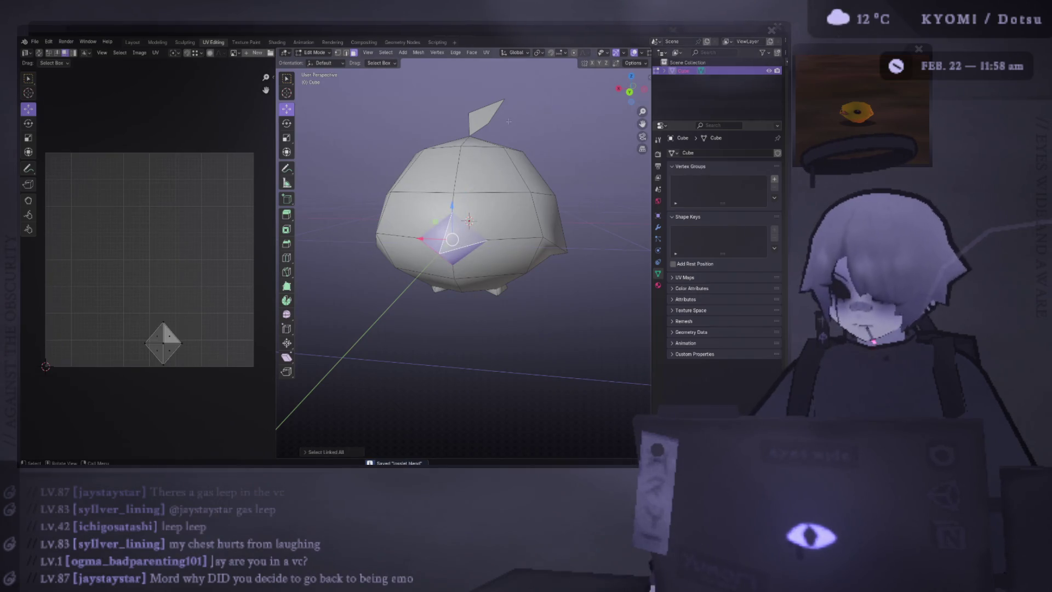
# - Unwrap the remaining body faces from a straight-on view and show all UVs again
pyautogui.click(480, 115)
pyautogui.moveTo(480, 115); pyautogui.dragTo(391, 159, button='middle')
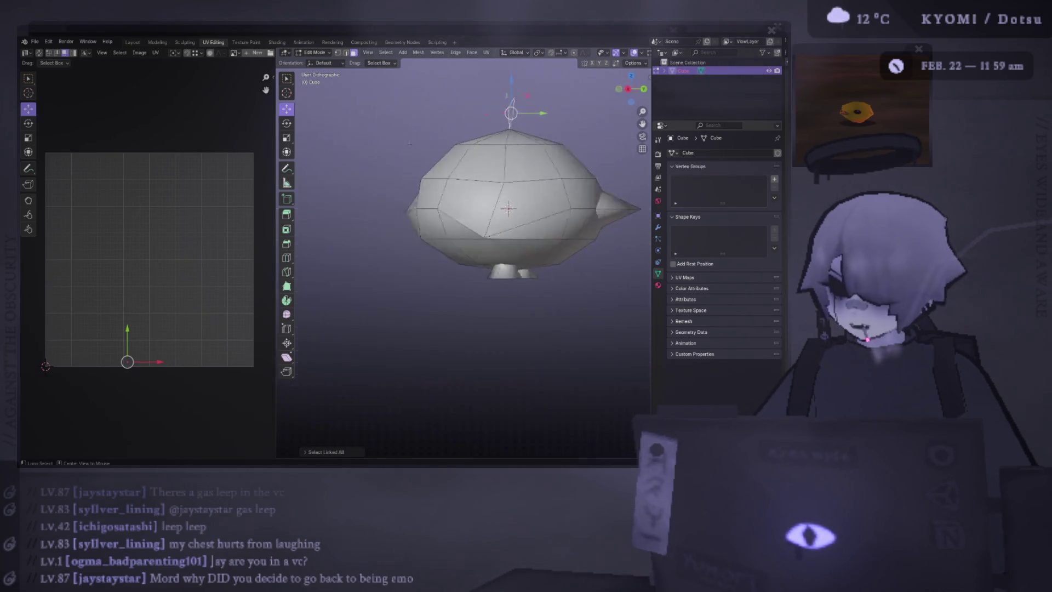
pyautogui.hotkey('ctrl', 'f')
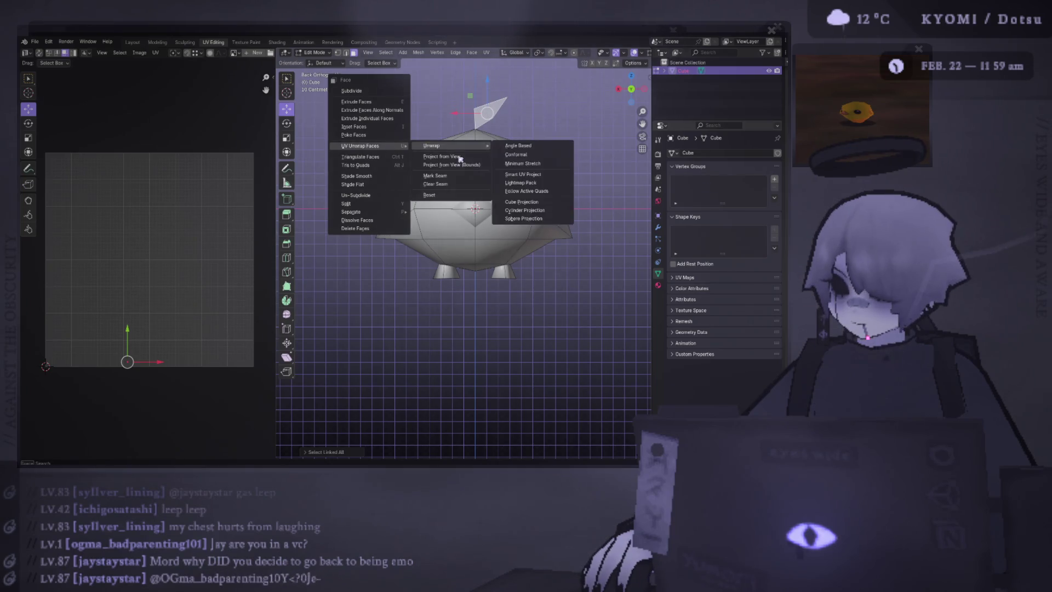
pyautogui.click(391, 158)
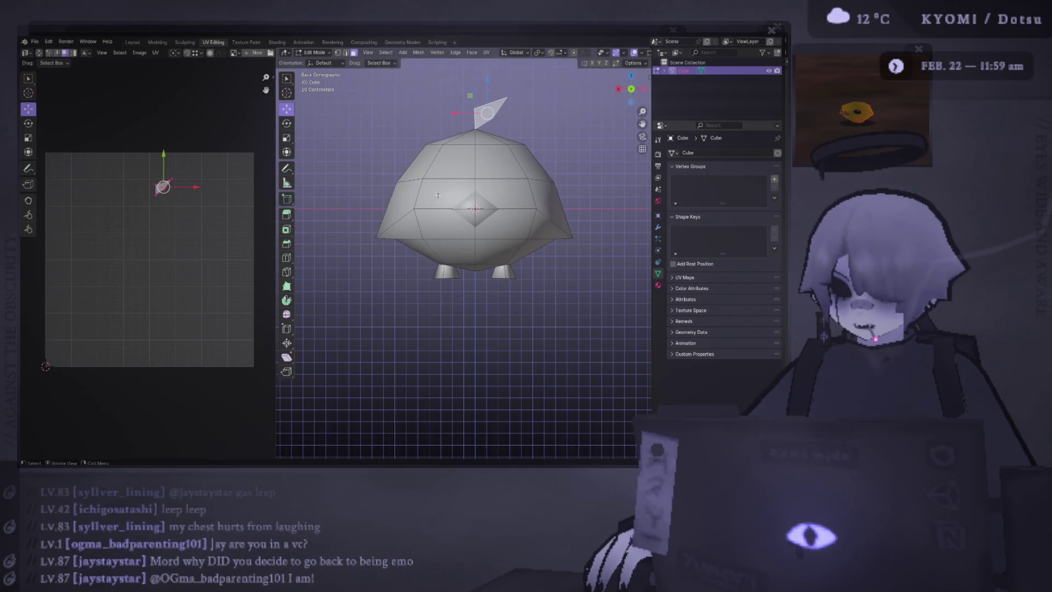
pyautogui.press('a')
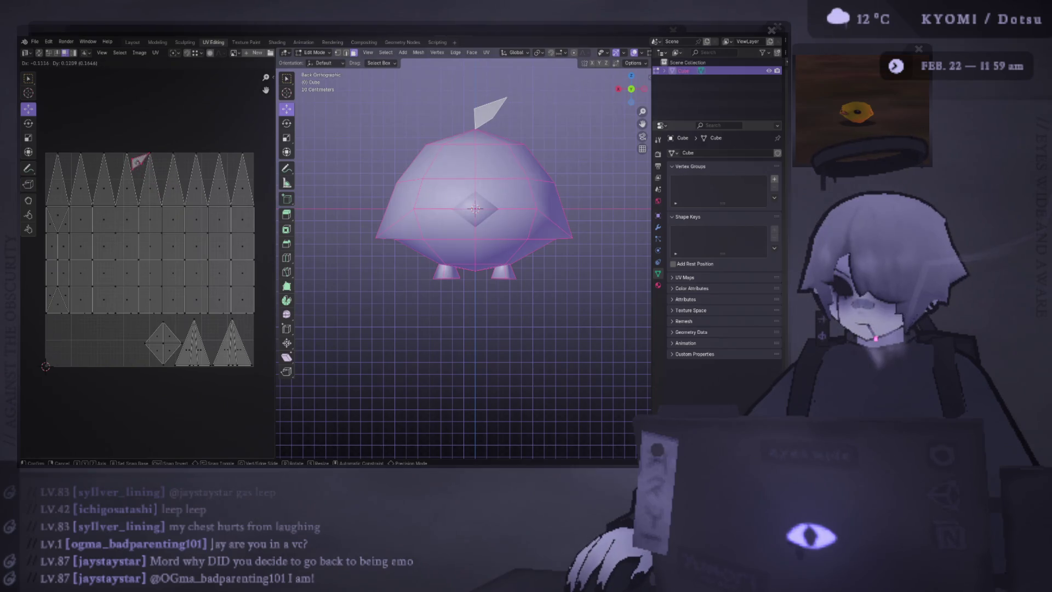
# - Move the new island toward the layout's top-left, adjust a vertex and save the creature file
pyautogui.moveTo(163, 188); pyautogui.dragTo(51, 164)
pyautogui.press('g')
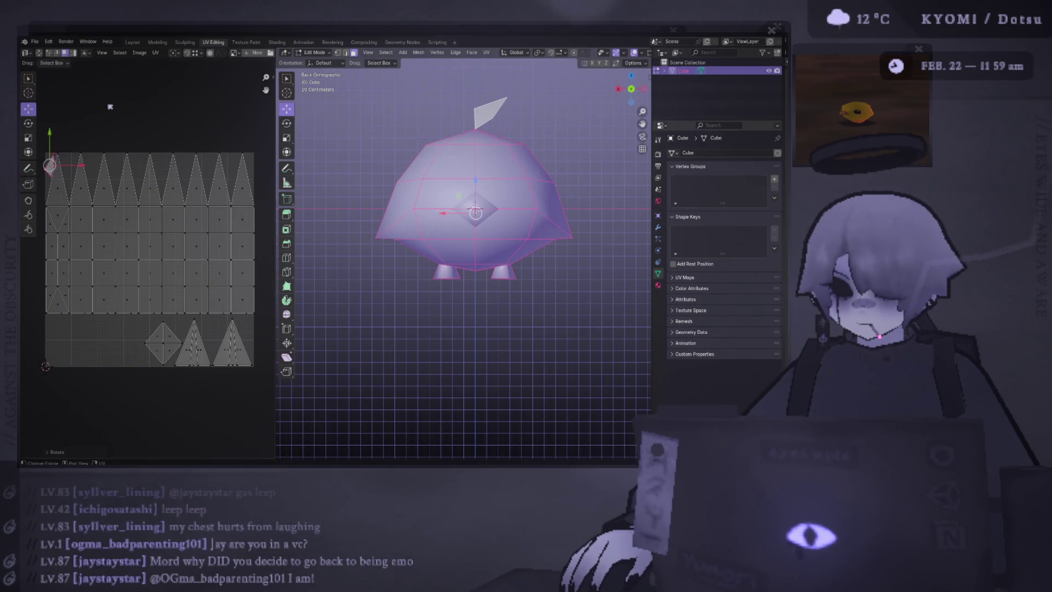
pyautogui.click(128, 107)
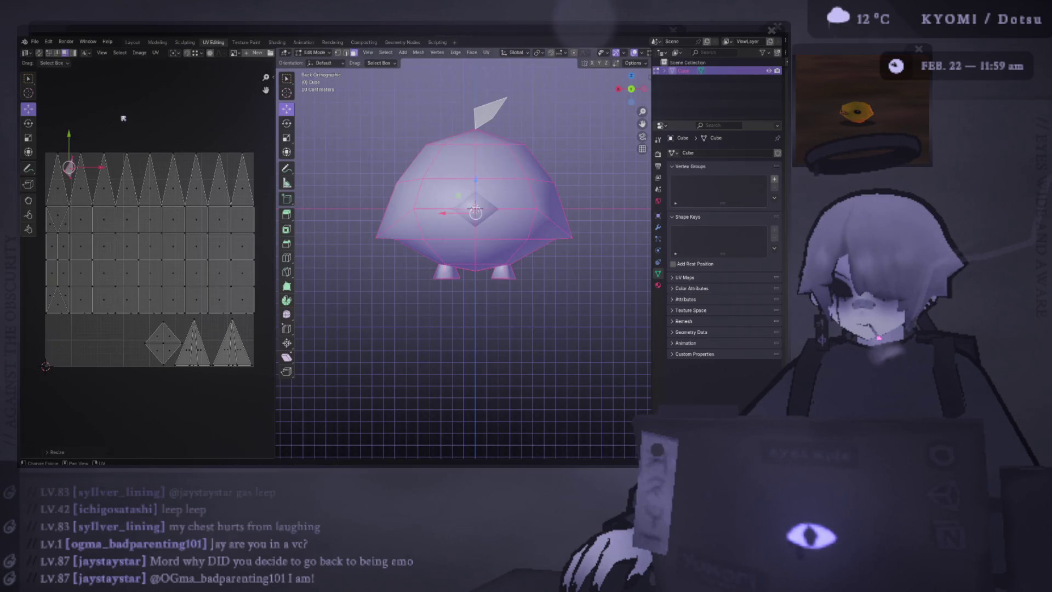
pyautogui.click(66, 337)
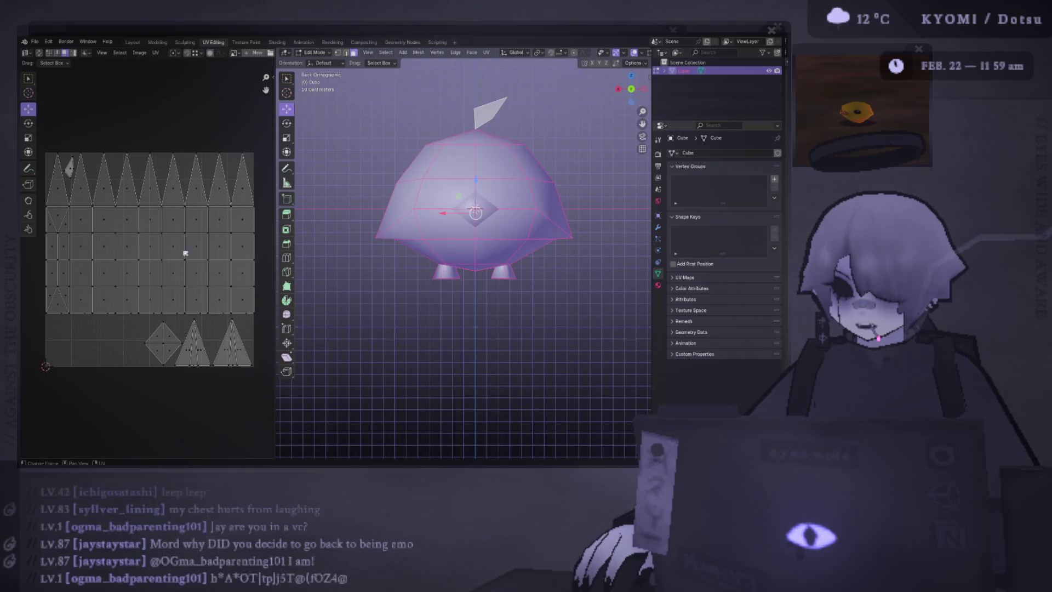
pyautogui.hotkey('ctrl', 's')
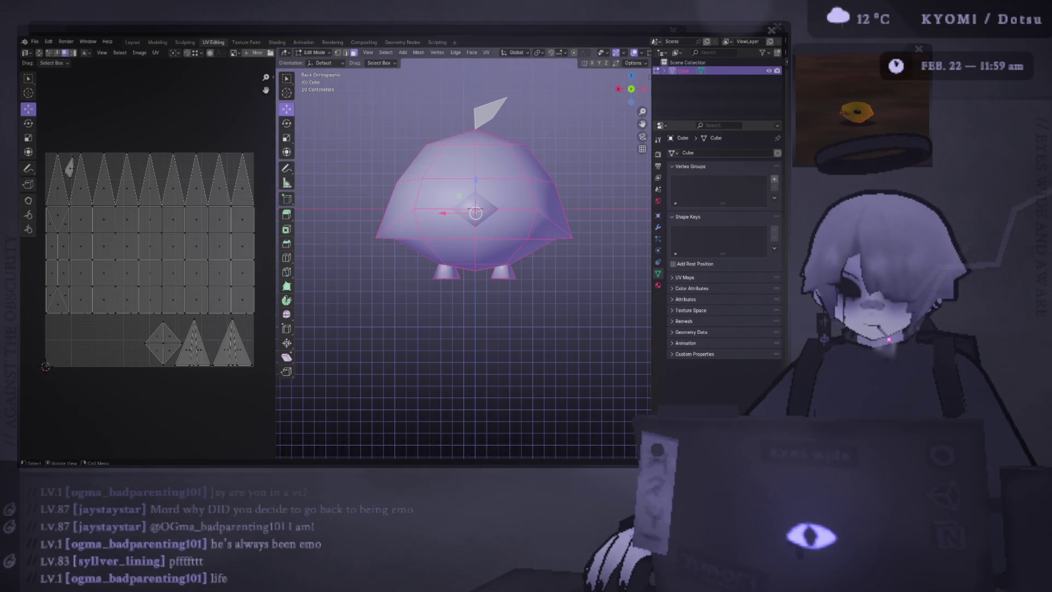
# - Save the file, deselect the mesh and snap to the back view of the creature
pyautogui.click(400, 226)
pyautogui.press('Tab')
pyautogui.press('Tab')
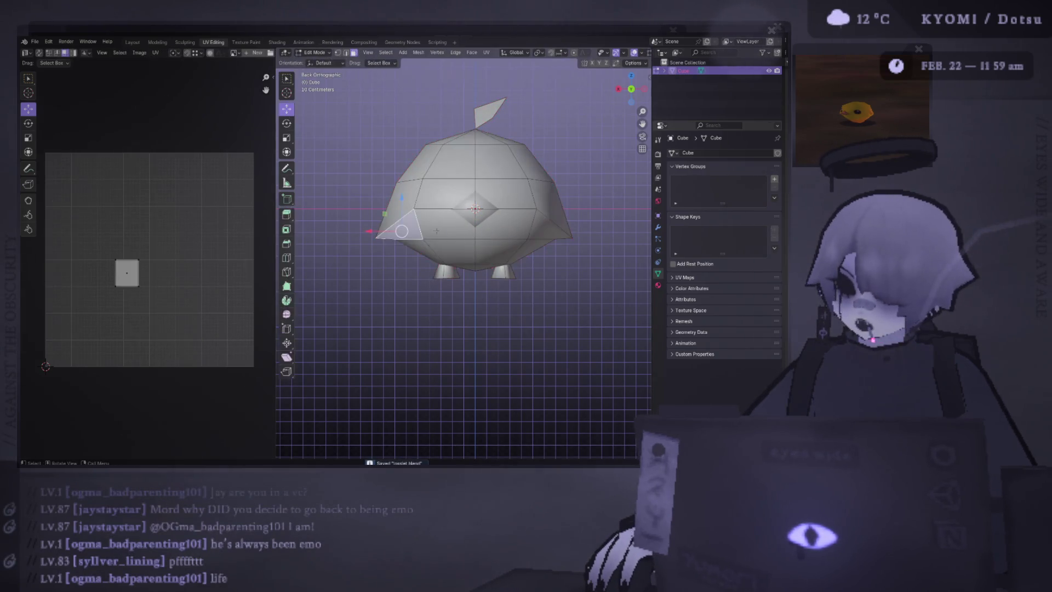
pyautogui.press('a')
pyautogui.hotkey('ctrl', 's')
pyautogui.moveTo(427, 240); pyautogui.dragTo(414, 231, button='middle')
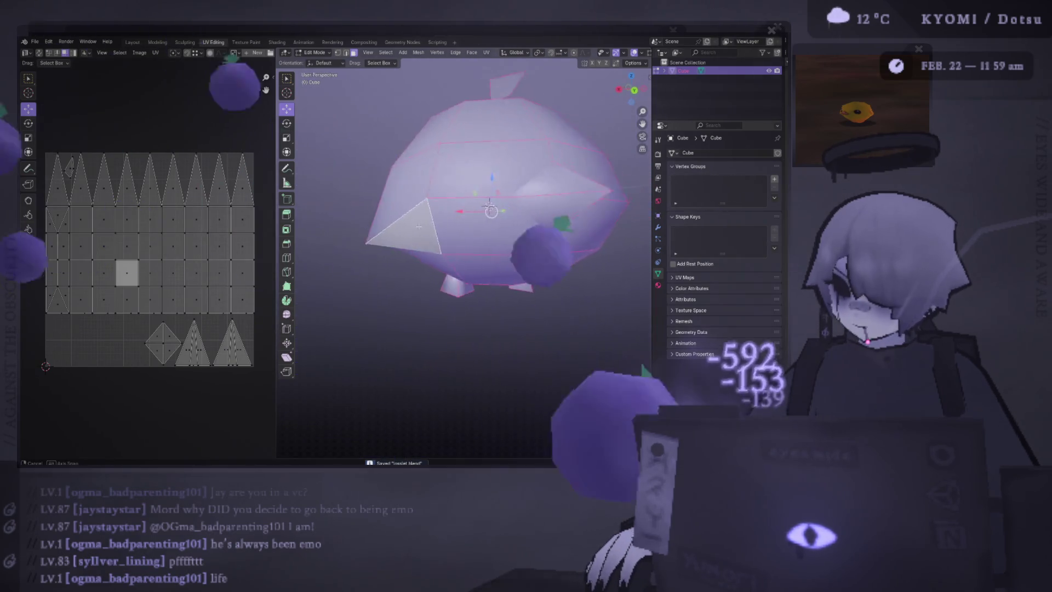
pyautogui.hotkey('alt', 'a')
pyautogui.moveTo(487, 214)
pyautogui.mouseDown(button='middle')
pyautogui.moveTo(427, 205)
pyautogui.moveTo(562, 190)
pyautogui.mouseUp(button='middle')
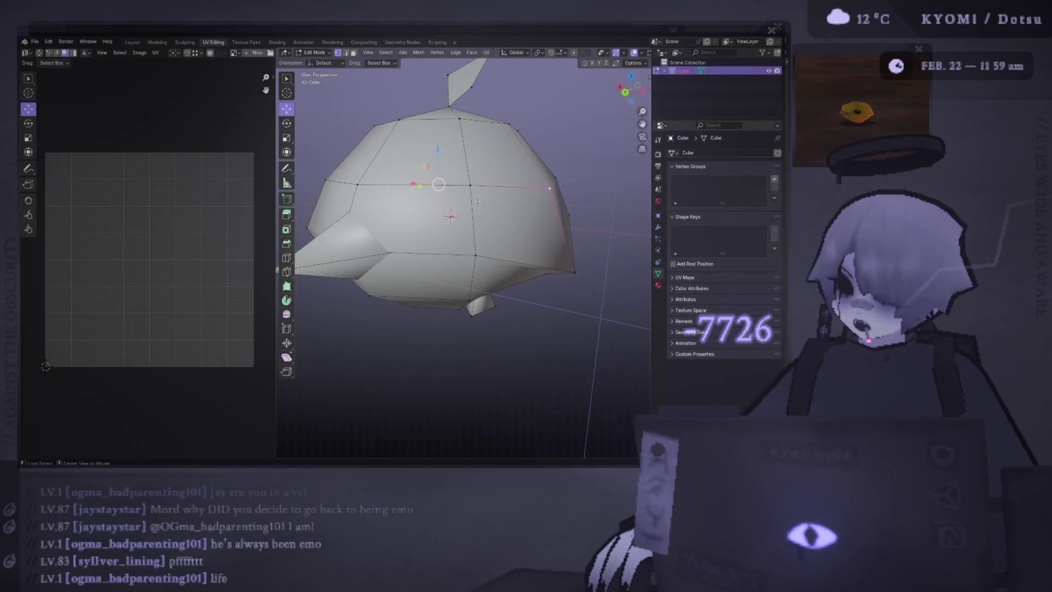
pyautogui.press('ctrl+KP_1')
# - Lower the selected horizontal edge loop in two small moves and check the shape in Object Mode
pyautogui.press('g')
pyautogui.click(562, 192)
pyautogui.press('g')
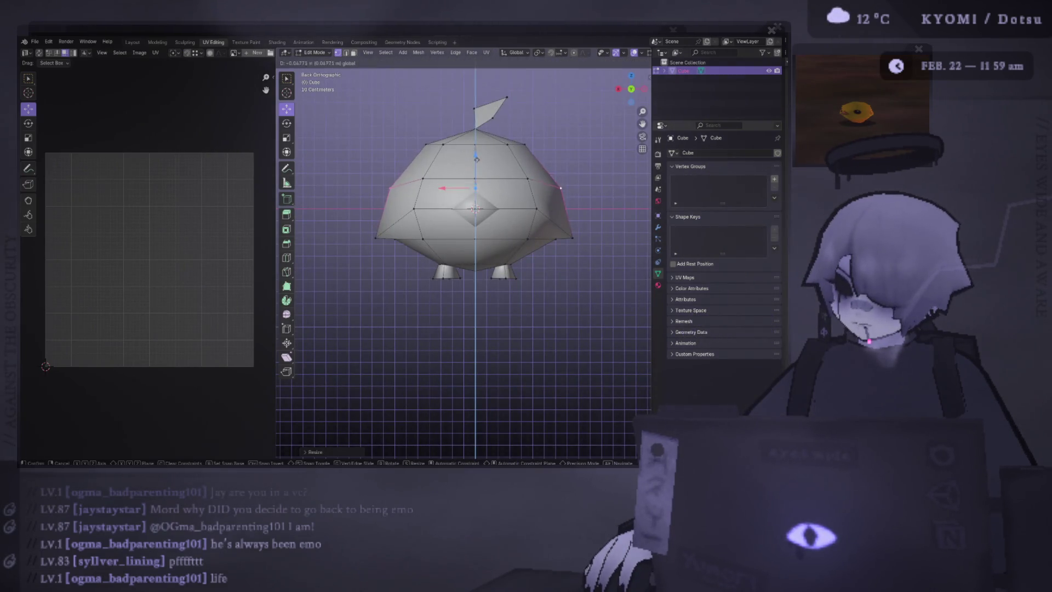
pyautogui.click(597, 170)
pyautogui.press('Tab')
pyautogui.moveTo(587, 169); pyautogui.dragTo(568, 183, button='middle')
pyautogui.scroll(-4, 568, 183)
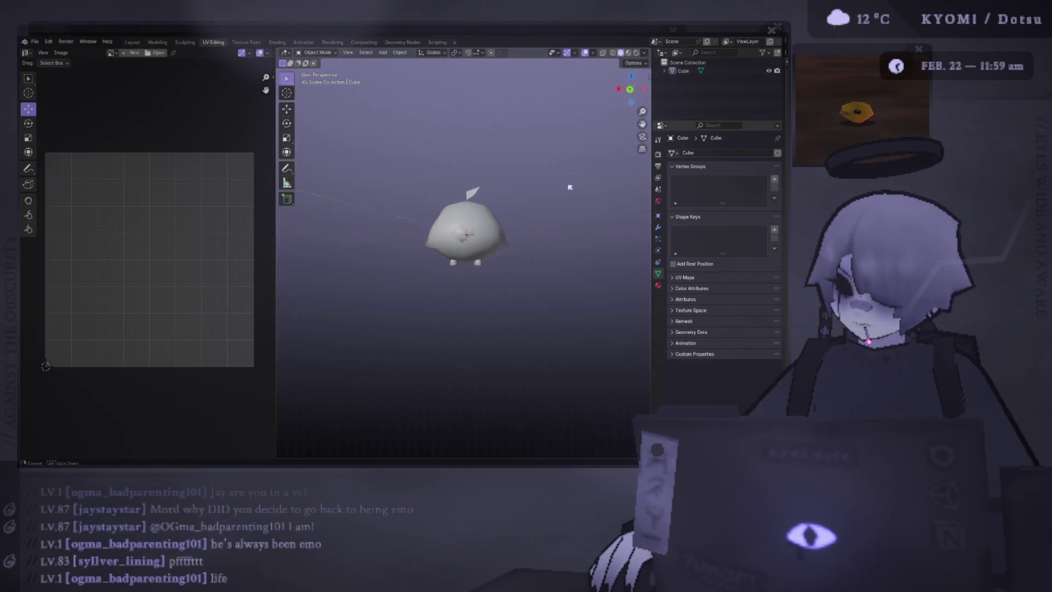
pyautogui.scroll(3, 558, 188)
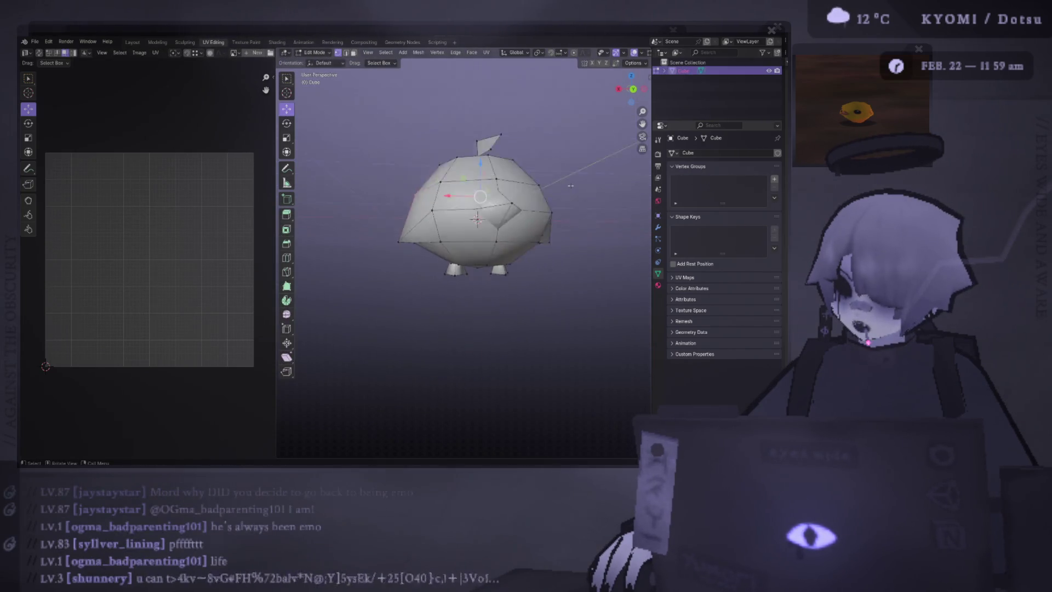
pyautogui.scroll(3, 558, 188)
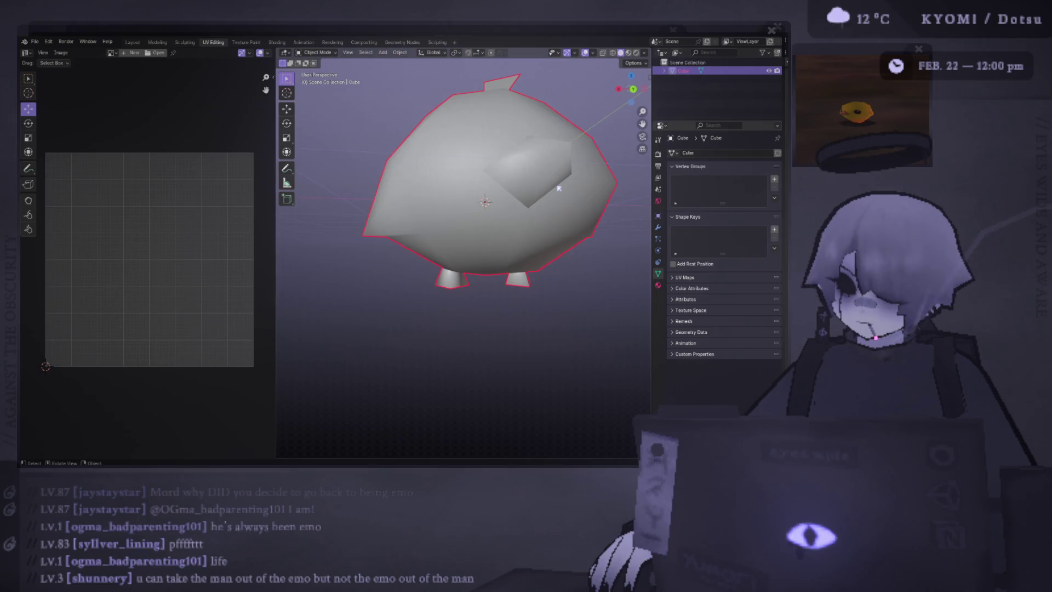
pyautogui.keyDown('alt'); pyautogui.moveTo(558, 188); pyautogui.dragTo(482, 203, button='middle'); pyautogui.keyUp('alt')
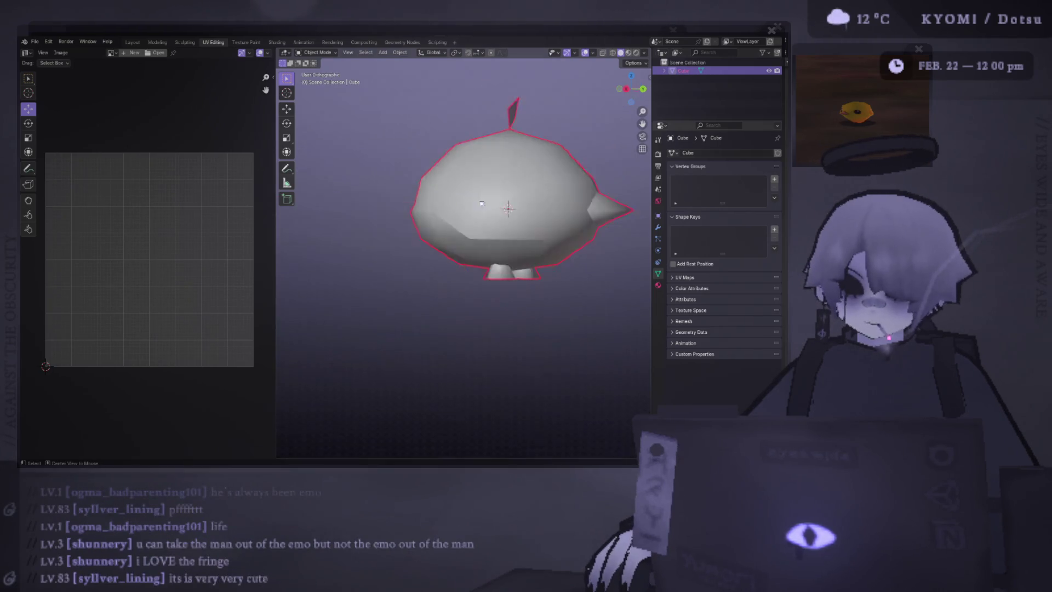
pyautogui.press('ctrl+KP_1')
pyautogui.press('Tab')
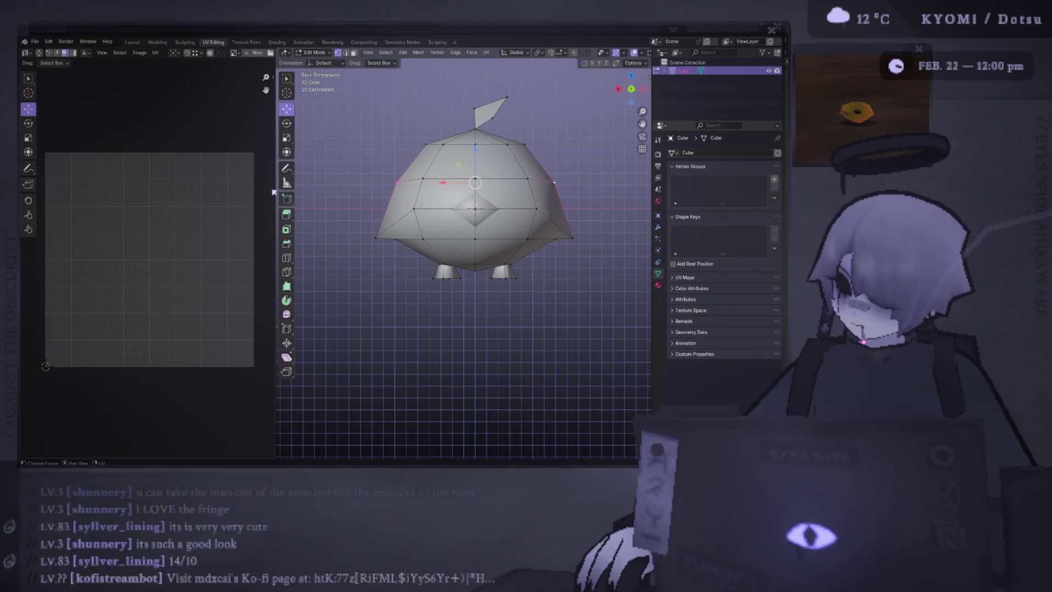
pyautogui.moveTo(275, 189); pyautogui.dragTo(255, 189)
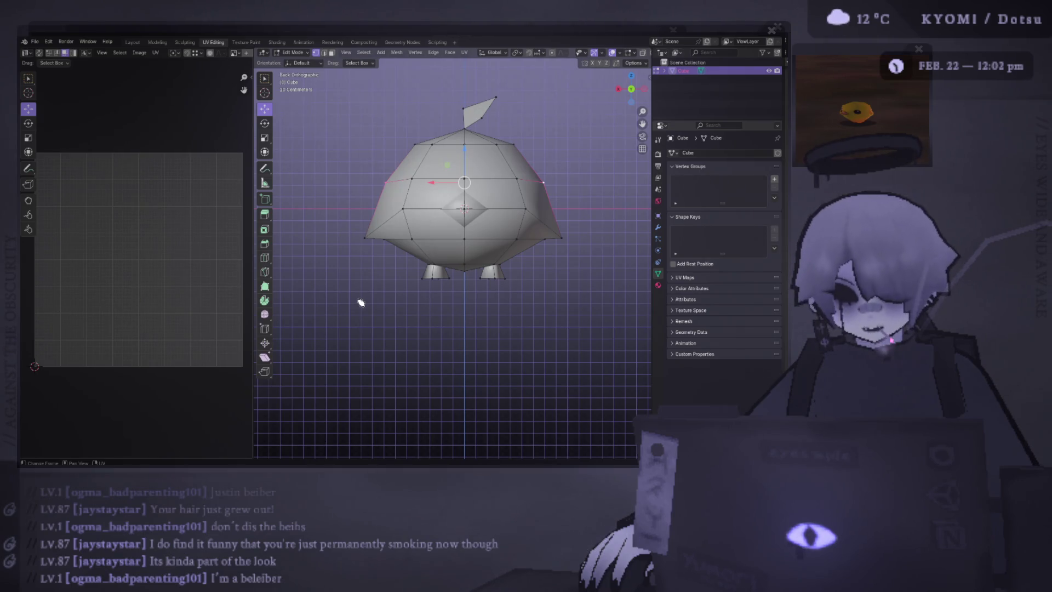
pyautogui.moveTo(284, 262); pyautogui.dragTo(371, 229, button='middle')
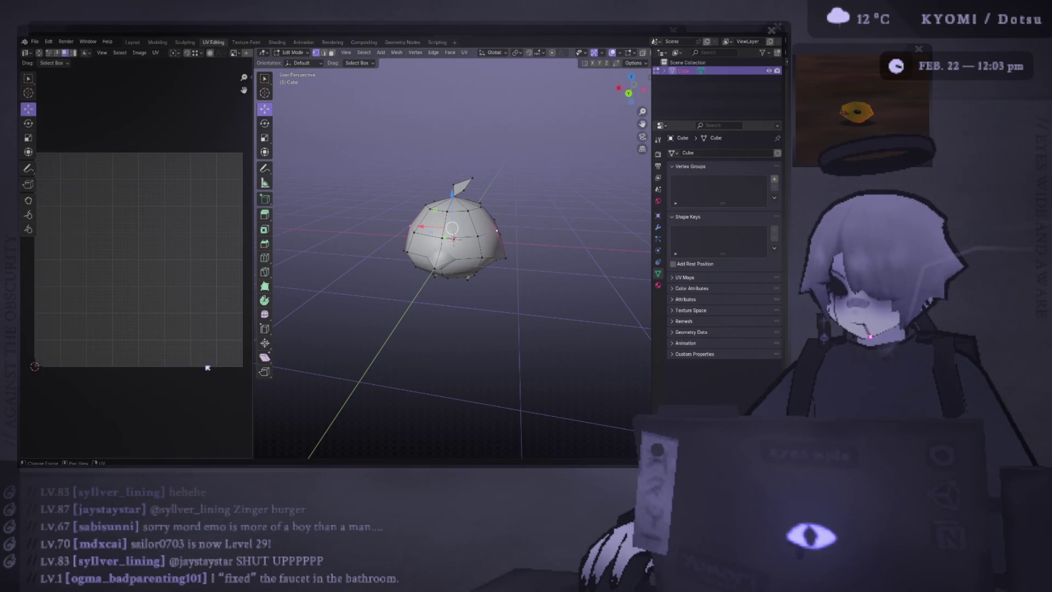
# - Rebalance the split between the UV editor and 3D viewport areas
pyautogui.moveTo(254, 330); pyautogui.dragTo(234, 330)
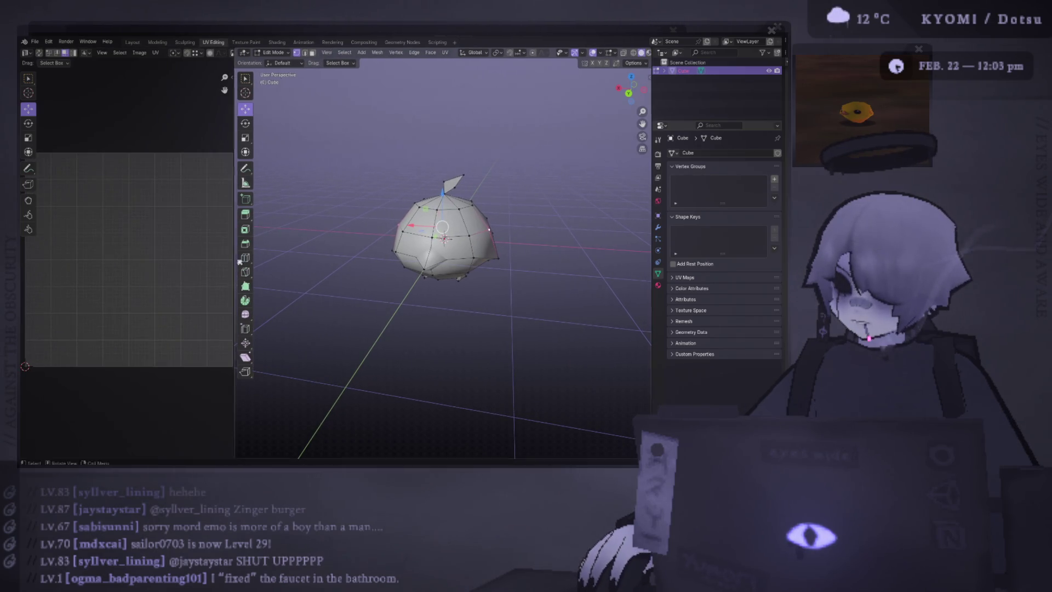
pyautogui.moveTo(224, 254)
pyautogui.mouseDown()
pyautogui.moveTo(211, 256)
pyautogui.moveTo(282, 258)
pyautogui.moveTo(204, 260)
pyautogui.mouseUp()
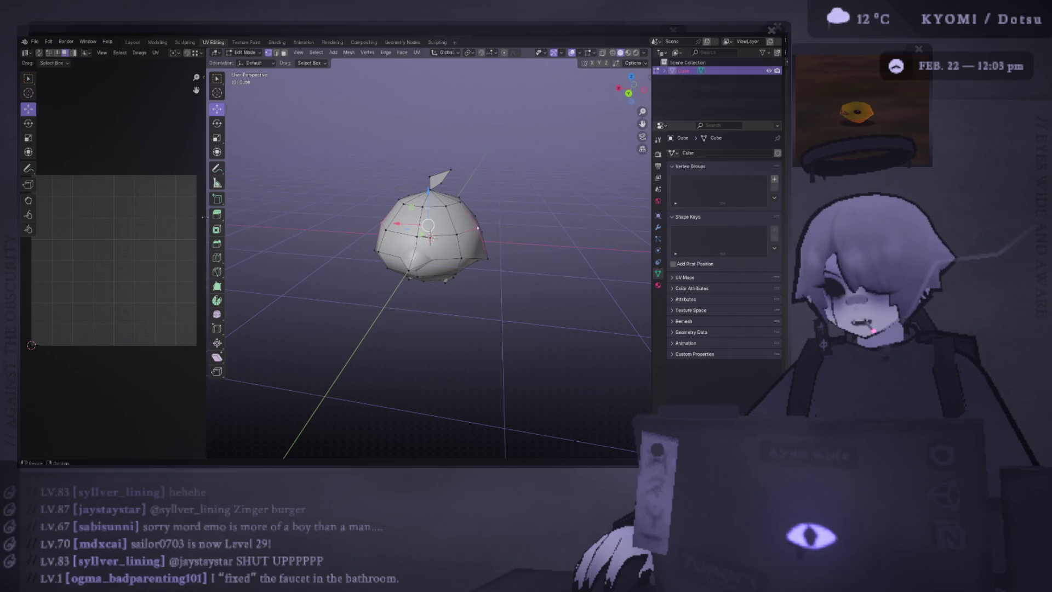
pyautogui.moveTo(204, 227); pyautogui.dragTo(235, 227)
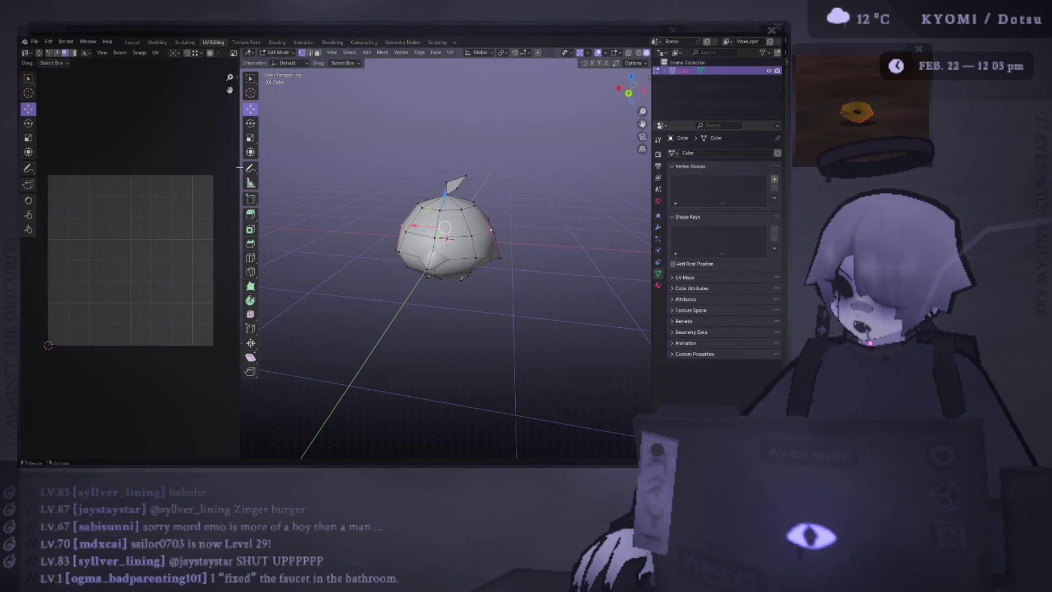
pyautogui.moveTo(239, 168); pyautogui.dragTo(233, 169)
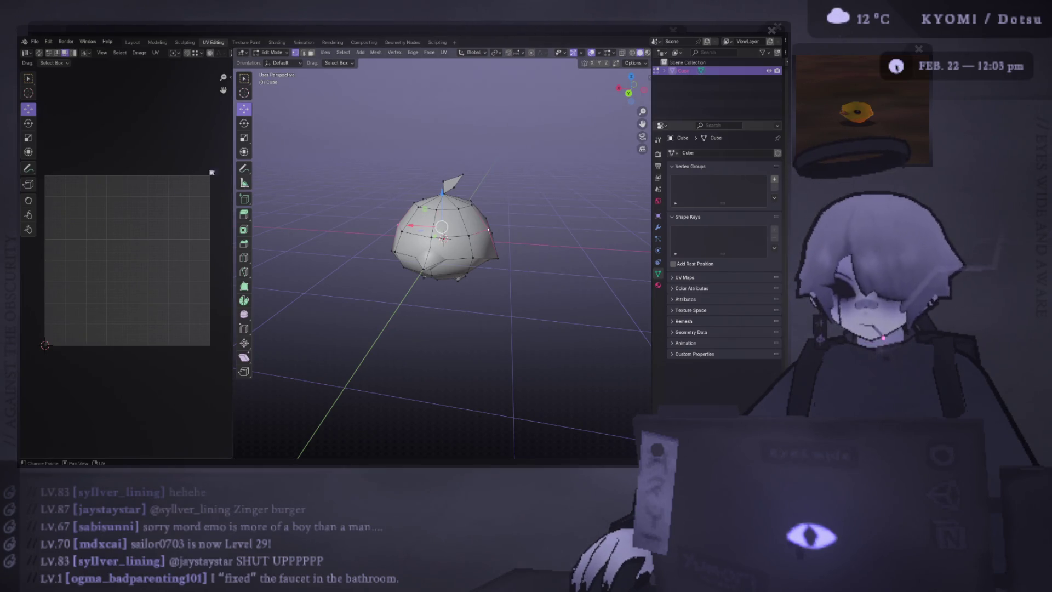
pyautogui.moveTo(230, 170); pyautogui.dragTo(210, 163)
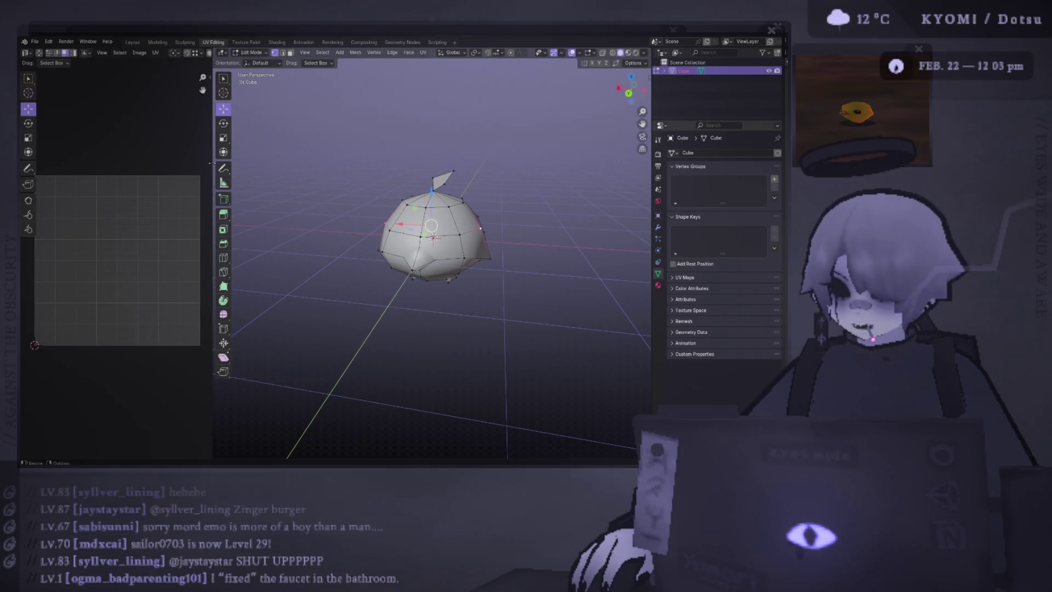
# - Save the file and select all linked geometry to show the full UV layout again
pyautogui.moveTo(435, 313); pyautogui.dragTo(484, 309, button='middle')
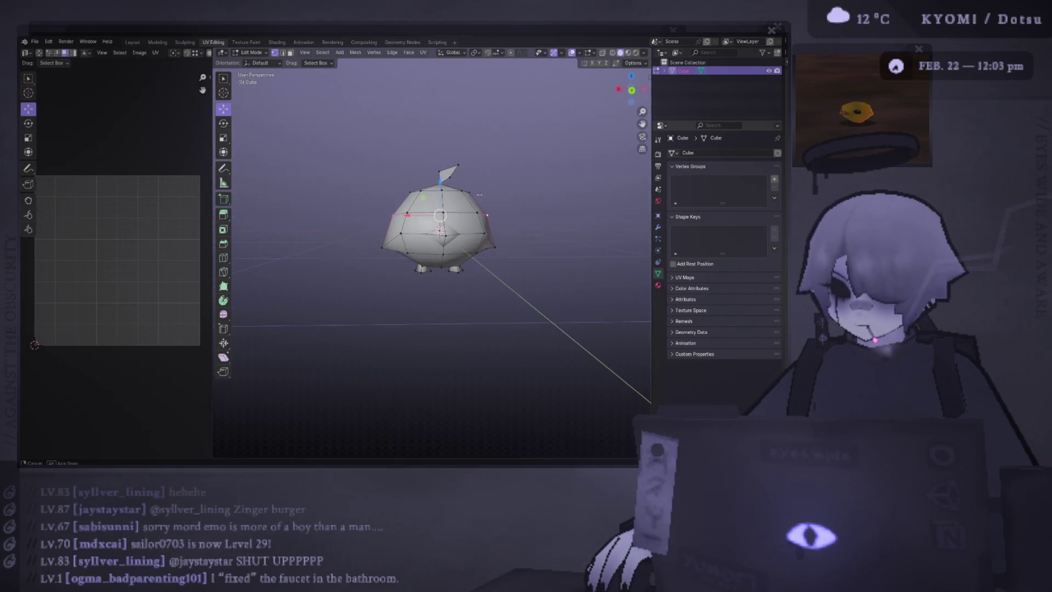
pyautogui.hotkey('ctrl', 's')
pyautogui.moveTo(428, 345); pyautogui.dragTo(390, 364, button='middle')
pyautogui.hotkey('ctrl', 'l')
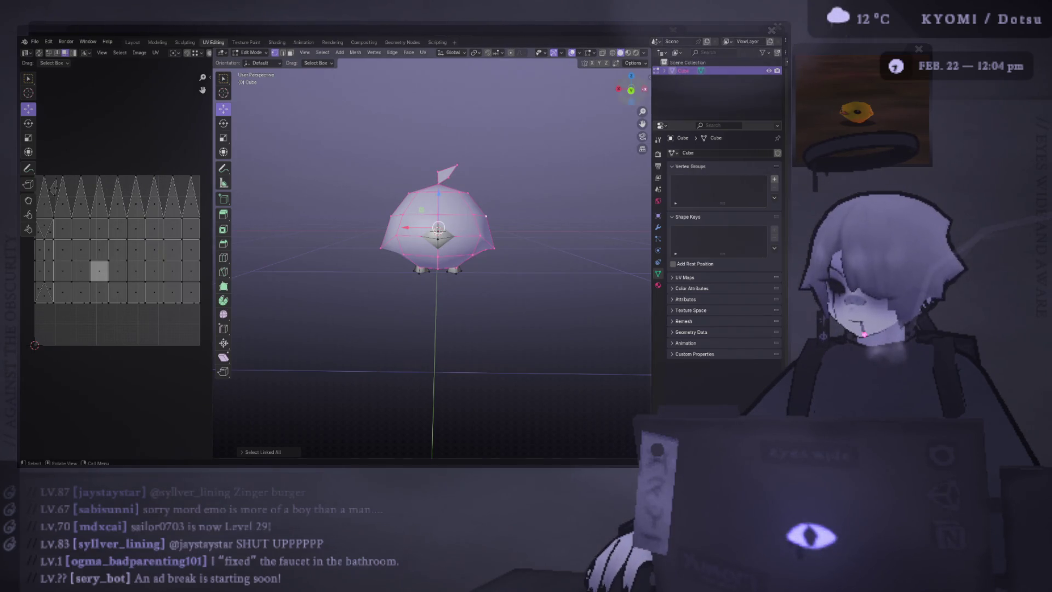
pyautogui.click(482, 282)
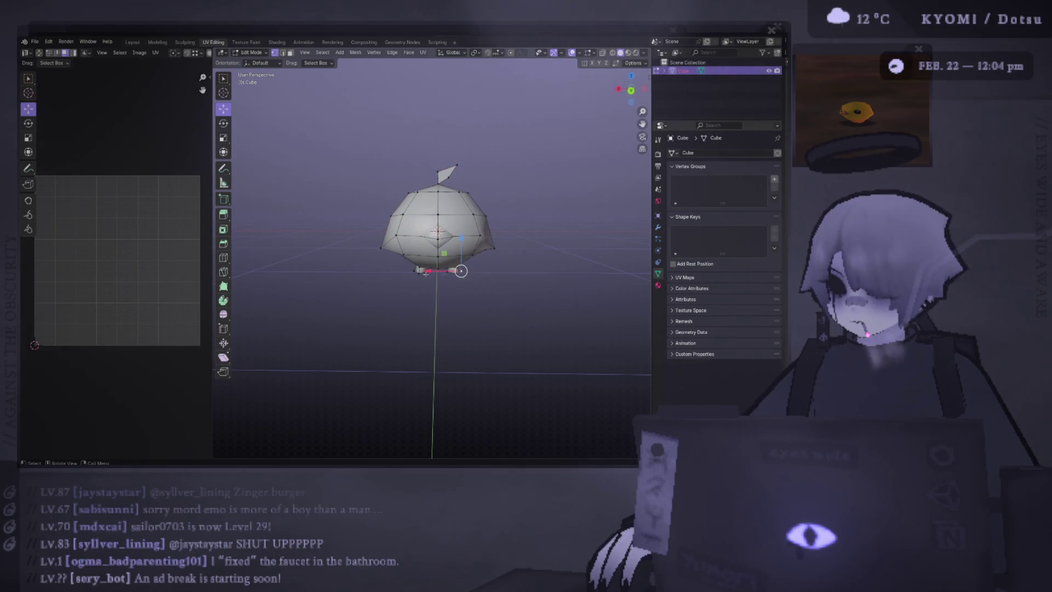
pyautogui.click(427, 271)
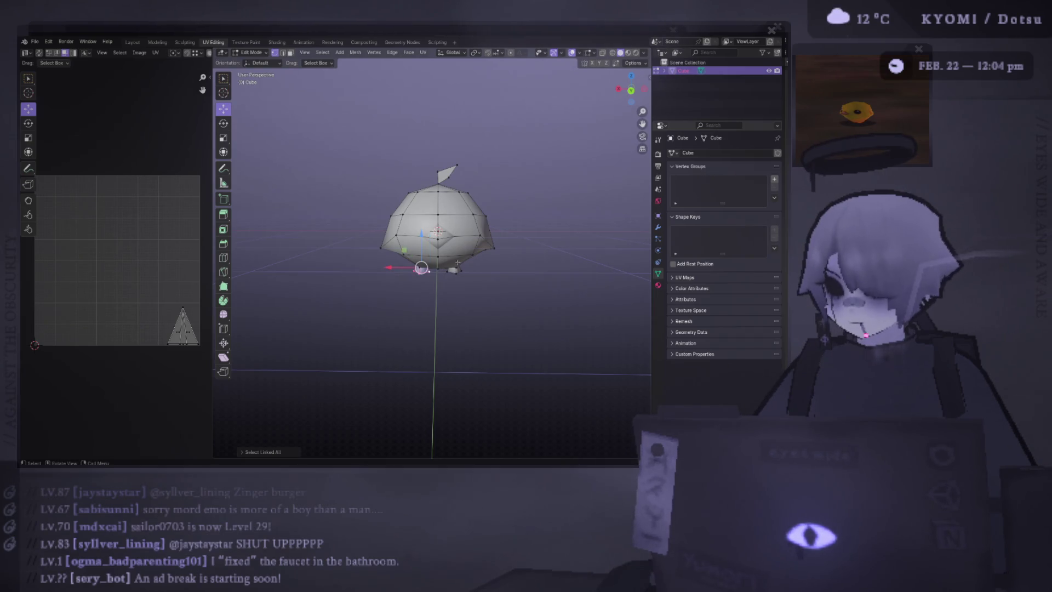
pyautogui.keyDown('ctrl'); pyautogui.click(456, 274); pyautogui.keyUp('ctrl')
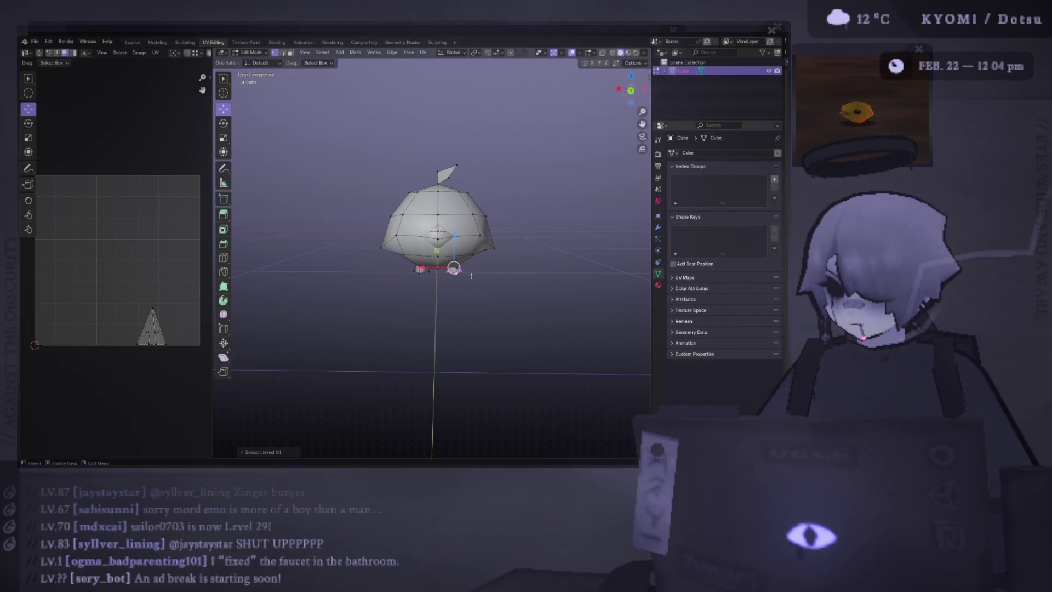
pyautogui.press('a')
pyautogui.click(155, 52)
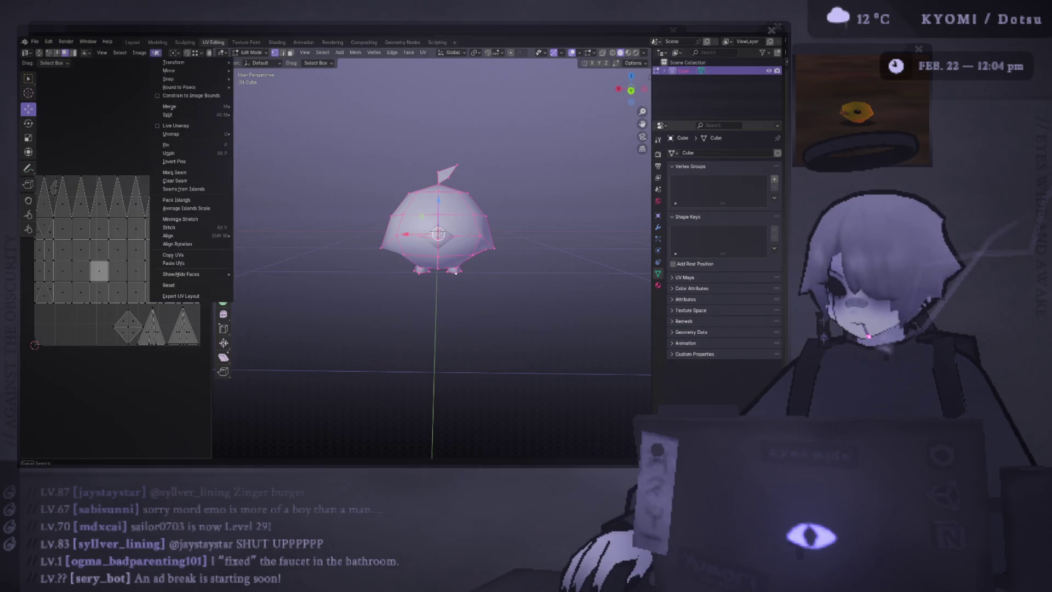
pyautogui.click(202, 295)
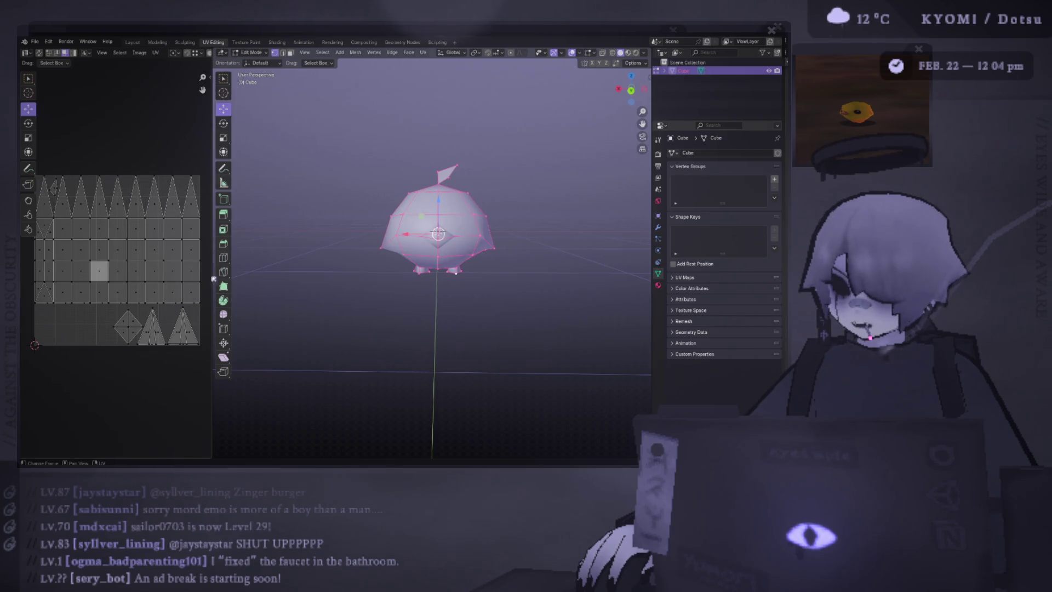